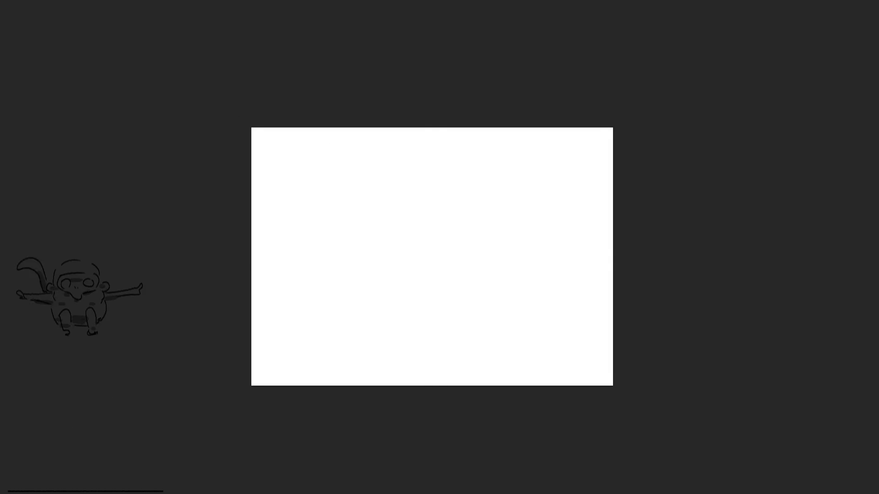
Crop the canvas outward to the right and down to make a wide blank sheet.
{"action": "key", "text": "c"}
{"action": "left_click_drag", "start_coordinate": [609, 385], "coordinate": [772, 482]}
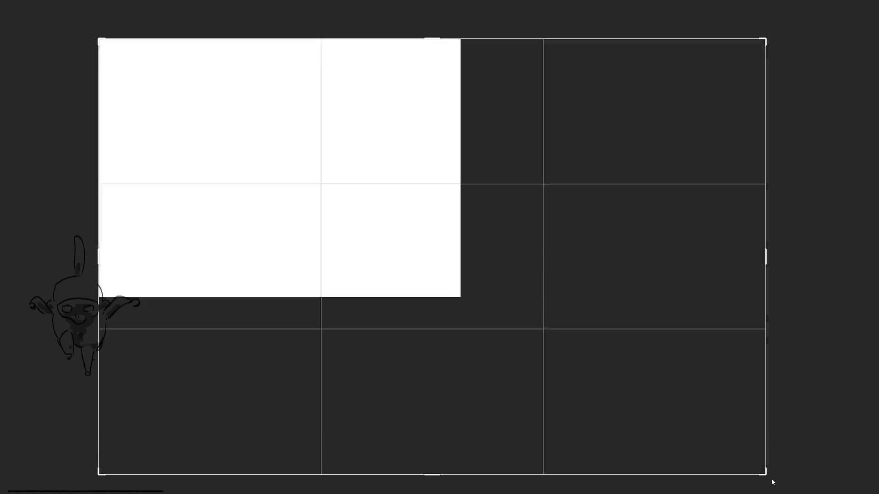
{"action": "key", "text": "Return"}
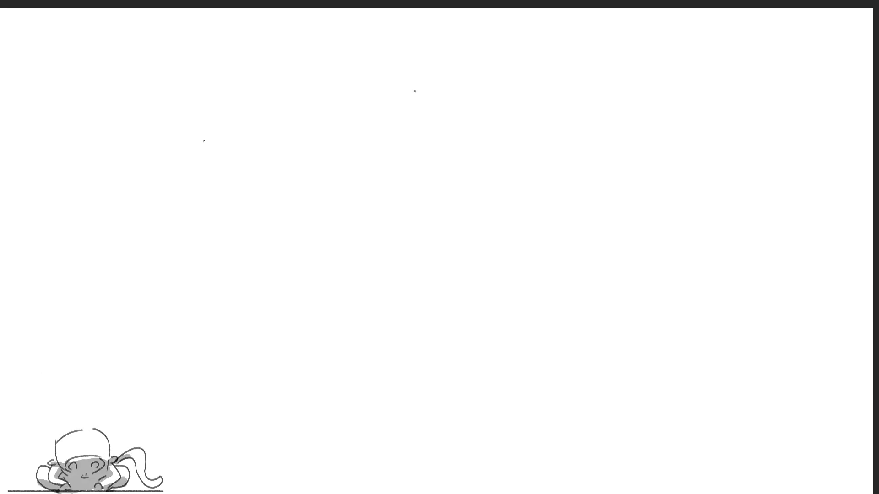
Scribble looping gesture arcs, hooked curves and circles for figures across the top of the canvas.
{"action": "mouse_move", "coordinate": [211, 135]}
{"action": "left_mouse_down"}
{"action": "mouse_move", "coordinate": [147, 196]}
{"action": "mouse_move", "coordinate": [180, 255]}
{"action": "left_mouse_up"}
{"action": "mouse_move", "coordinate": [154, 205]}
{"action": "left_mouse_down"}
{"action": "mouse_move", "coordinate": [181, 255]}
{"action": "mouse_move", "coordinate": [264, 134]}
{"action": "mouse_move", "coordinate": [219, 239]}
{"action": "mouse_move", "coordinate": [256, 213]}
{"action": "mouse_move", "coordinate": [183, 259]}
{"action": "left_mouse_up"}
{"action": "mouse_move", "coordinate": [152, 246]}
{"action": "left_mouse_down"}
{"action": "mouse_move", "coordinate": [189, 266]}
{"action": "mouse_move", "coordinate": [238, 173]}
{"action": "mouse_move", "coordinate": [144, 184]}
{"action": "mouse_move", "coordinate": [115, 161]}
{"action": "mouse_move", "coordinate": [84, 111]}
{"action": "mouse_move", "coordinate": [241, 114]}
{"action": "mouse_move", "coordinate": [192, 288]}
{"action": "mouse_move", "coordinate": [295, 193]}
{"action": "mouse_move", "coordinate": [337, 264]}
{"action": "mouse_move", "coordinate": [227, 288]}
{"action": "mouse_move", "coordinate": [307, 304]}
{"action": "mouse_move", "coordinate": [327, 218]}
{"action": "mouse_move", "coordinate": [286, 207]}
{"action": "mouse_move", "coordinate": [485, 201]}
{"action": "mouse_move", "coordinate": [352, 269]}
{"action": "mouse_move", "coordinate": [336, 80]}
{"action": "mouse_move", "coordinate": [233, 117]}
{"action": "mouse_move", "coordinate": [237, 145]}
{"action": "mouse_move", "coordinate": [302, 215]}
{"action": "mouse_move", "coordinate": [385, 195]}
{"action": "mouse_move", "coordinate": [408, 205]}
{"action": "mouse_move", "coordinate": [341, 292]}
{"action": "mouse_move", "coordinate": [454, 142]}
{"action": "mouse_move", "coordinate": [510, 86]}
{"action": "mouse_move", "coordinate": [469, 77]}
{"action": "mouse_move", "coordinate": [291, 108]}
{"action": "mouse_move", "coordinate": [488, 73]}
{"action": "mouse_move", "coordinate": [591, 249]}
{"action": "mouse_move", "coordinate": [533, 146]}
{"action": "mouse_move", "coordinate": [638, 120]}
{"action": "mouse_move", "coordinate": [591, 213]}
{"action": "mouse_move", "coordinate": [550, 263]}
{"action": "mouse_move", "coordinate": [696, 170]}
{"action": "mouse_move", "coordinate": [731, 78]}
{"action": "left_mouse_up"}
{"action": "mouse_move", "coordinate": [740, 108]}
{"action": "left_mouse_down"}
{"action": "mouse_move", "coordinate": [733, 118]}
{"action": "mouse_move", "coordinate": [638, 9]}
{"action": "mouse_move", "coordinate": [539, 10]}
{"action": "mouse_move", "coordinate": [716, 111]}
{"action": "mouse_move", "coordinate": [678, 221]}
{"action": "left_mouse_up"}
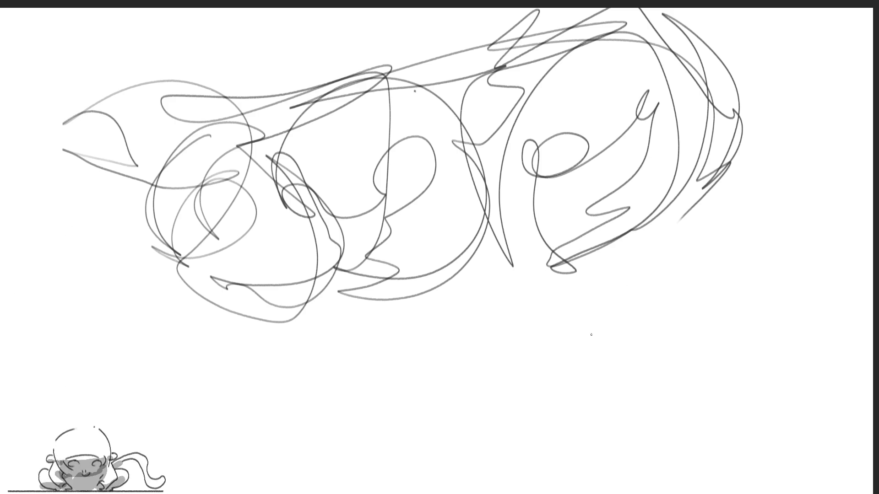
Rotate the scribbled row clockwise with Free Transform and commit it.
{"action": "key", "text": "ctrl+t"}
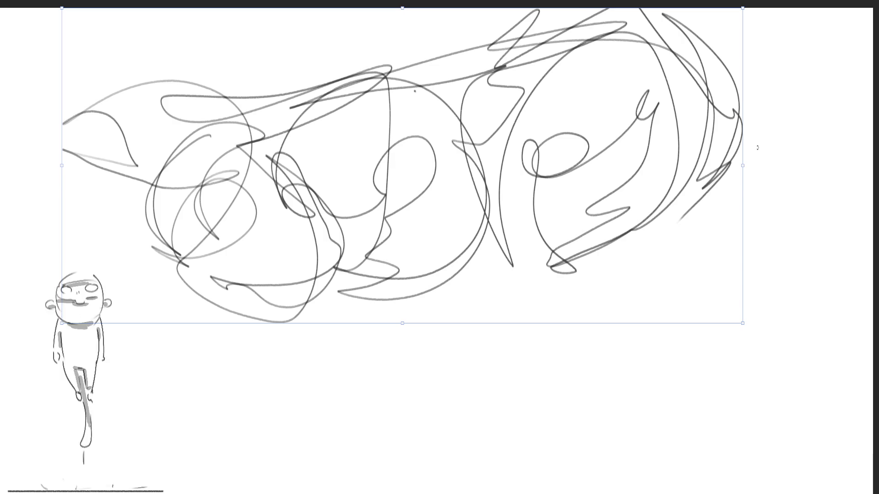
{"action": "mouse_move", "coordinate": [757, 146]}
{"action": "left_mouse_down"}
{"action": "mouse_move", "coordinate": [601, 192]}
{"action": "mouse_move", "coordinate": [625, 276]}
{"action": "left_mouse_up"}
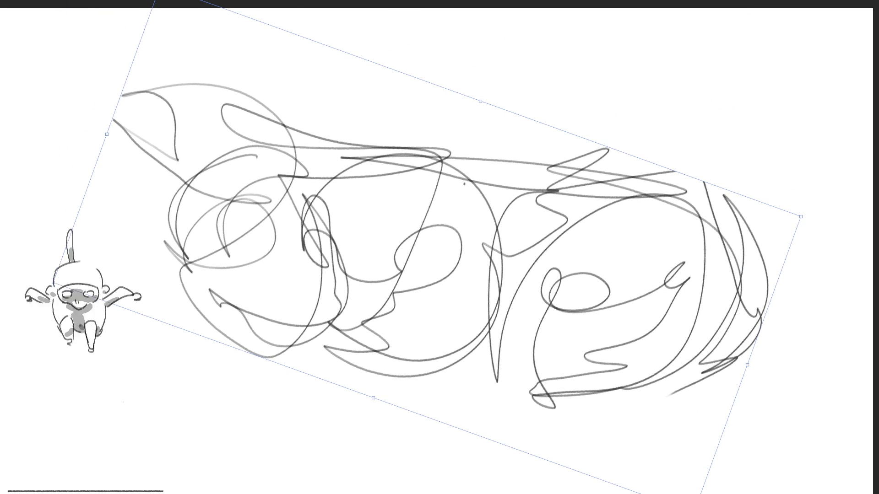
{"action": "key", "text": "Return"}
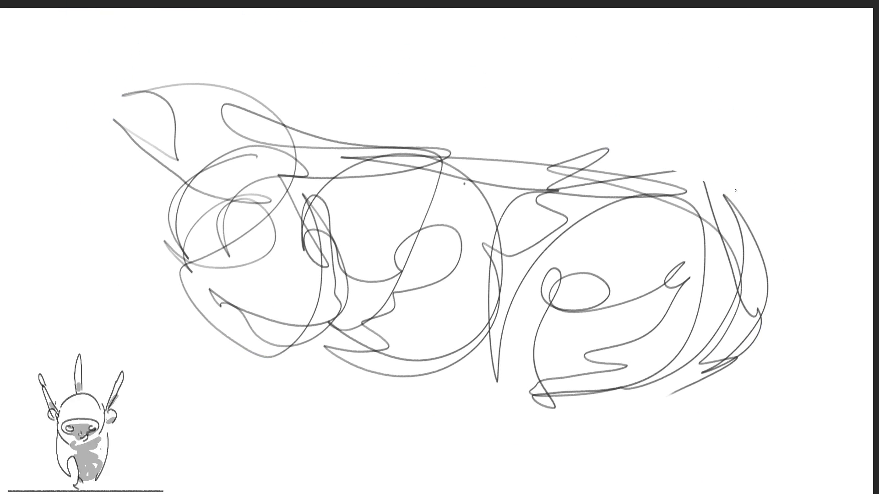
Add sweeping curves to the right-hand figures, reaching the right canvas edge.
{"action": "mouse_move", "coordinate": [708, 181]}
{"action": "left_mouse_down"}
{"action": "mouse_move", "coordinate": [780, 257]}
{"action": "mouse_move", "coordinate": [773, 211]}
{"action": "mouse_move", "coordinate": [700, 120]}
{"action": "mouse_move", "coordinate": [751, 164]}
{"action": "left_mouse_up"}
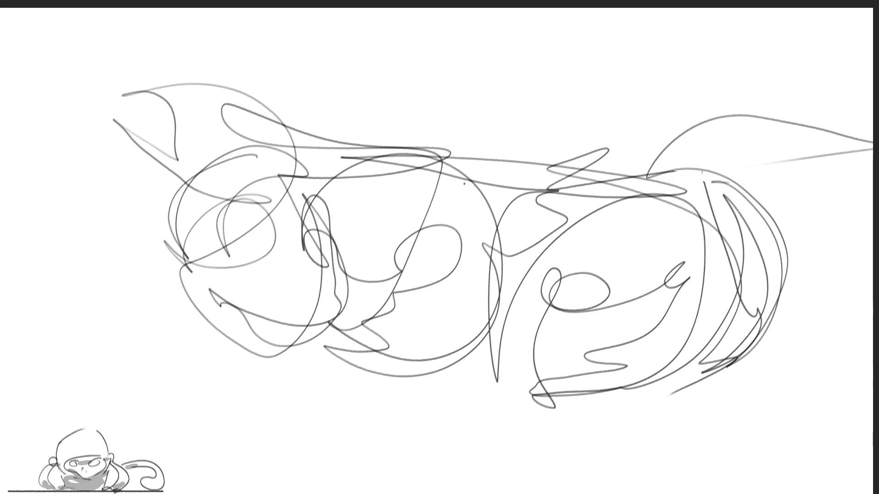
{"action": "mouse_move", "coordinate": [645, 176]}
{"action": "left_mouse_down"}
{"action": "mouse_move", "coordinate": [872, 158]}
{"action": "mouse_move", "coordinate": [809, 137]}
{"action": "mouse_move", "coordinate": [872, 158]}
{"action": "left_mouse_up"}
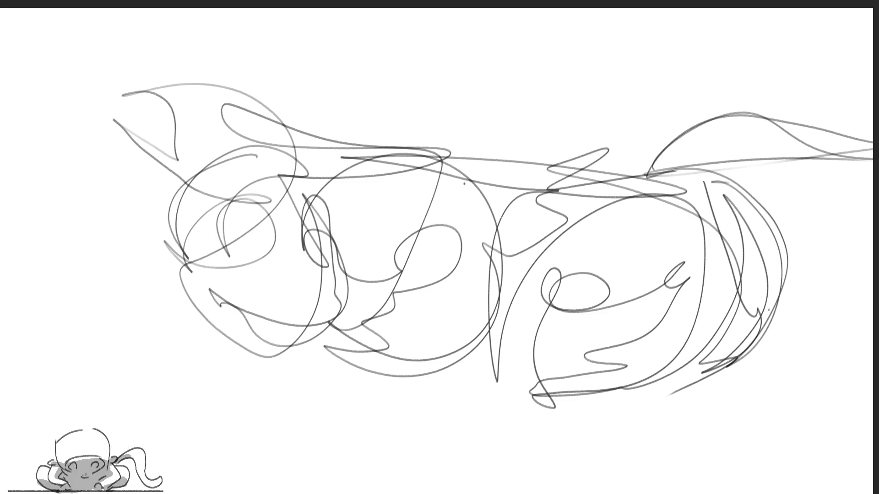
{"action": "left_click_drag", "start_coordinate": [769, 310], "coordinate": [780, 305]}
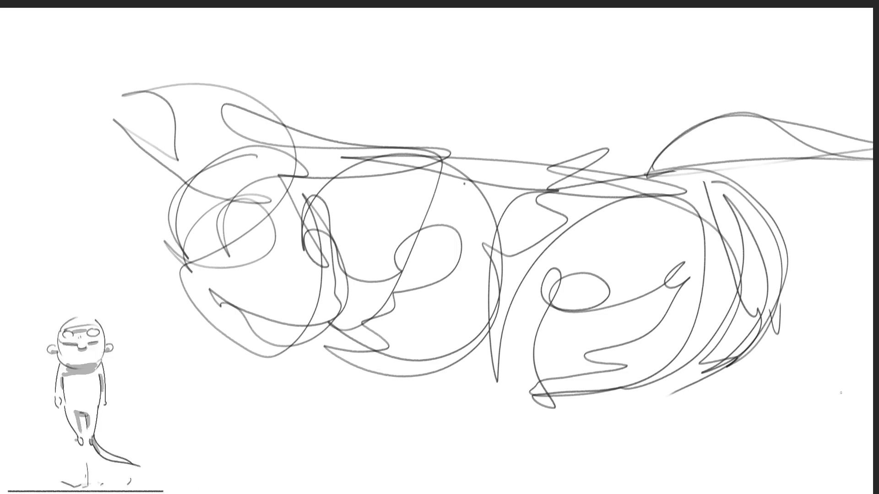
Sketch loose circles and strokes over the leftmost figure.
{"action": "mouse_move", "coordinate": [251, 139]}
{"action": "left_mouse_down"}
{"action": "mouse_move", "coordinate": [170, 215]}
{"action": "mouse_move", "coordinate": [257, 192]}
{"action": "left_mouse_up"}
{"action": "left_click_drag", "start_coordinate": [196, 187], "coordinate": [204, 242]}
{"action": "mouse_move", "coordinate": [215, 113]}
{"action": "left_mouse_down"}
{"action": "mouse_move", "coordinate": [145, 242]}
{"action": "mouse_move", "coordinate": [188, 327]}
{"action": "left_mouse_up"}
{"action": "left_click_drag", "start_coordinate": [177, 188], "coordinate": [158, 263]}
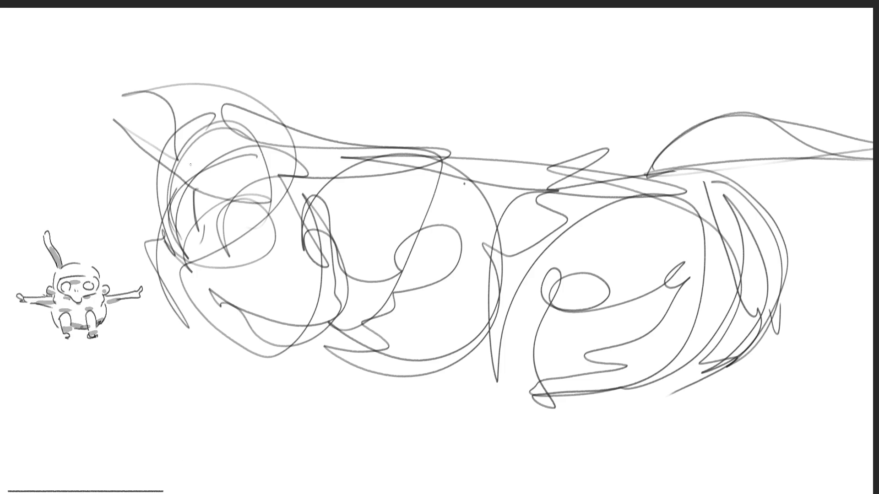
{"action": "left_click_drag", "start_coordinate": [215, 133], "coordinate": [178, 188]}
{"action": "left_click_drag", "start_coordinate": [274, 115], "coordinate": [277, 192]}
Add tall ear loops reaching the canvas top and a narrow loop on the figure's left.
{"action": "mouse_move", "coordinate": [188, 316]}
{"action": "left_mouse_down"}
{"action": "mouse_move", "coordinate": [252, 213]}
{"action": "mouse_move", "coordinate": [193, 114]}
{"action": "mouse_move", "coordinate": [206, 118]}
{"action": "mouse_move", "coordinate": [219, 9]}
{"action": "mouse_move", "coordinate": [236, 110]}
{"action": "left_mouse_up"}
{"action": "left_click_drag", "start_coordinate": [251, 92], "coordinate": [270, 9]}
{"action": "left_click_drag", "start_coordinate": [280, 9], "coordinate": [260, 120]}
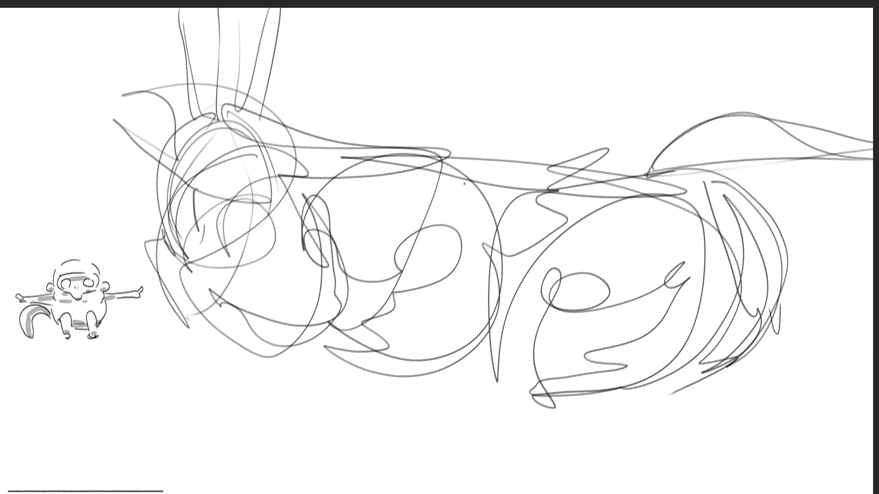
{"action": "left_click_drag", "start_coordinate": [147, 242], "coordinate": [159, 277]}
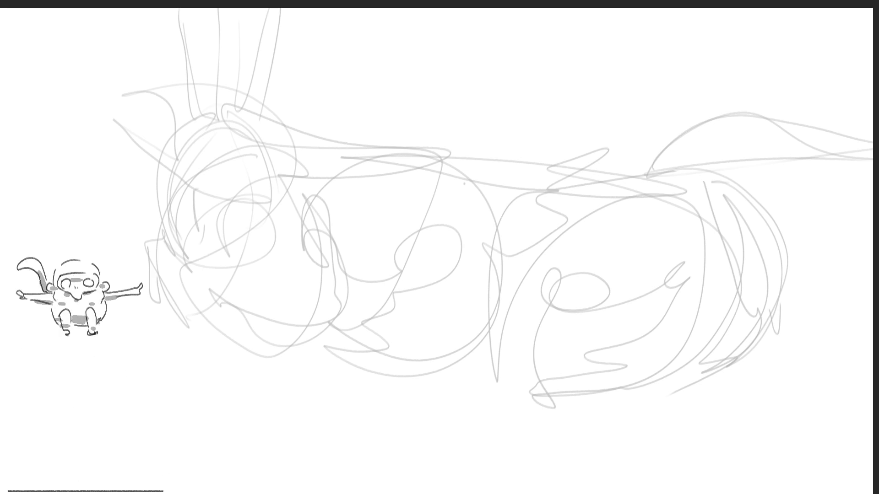
Ink the rabbit's ears, eye loop, nose, left head outline and top-of-head arc in dark lines.
{"action": "left_click_drag", "start_coordinate": [177, 13], "coordinate": [198, 100]}
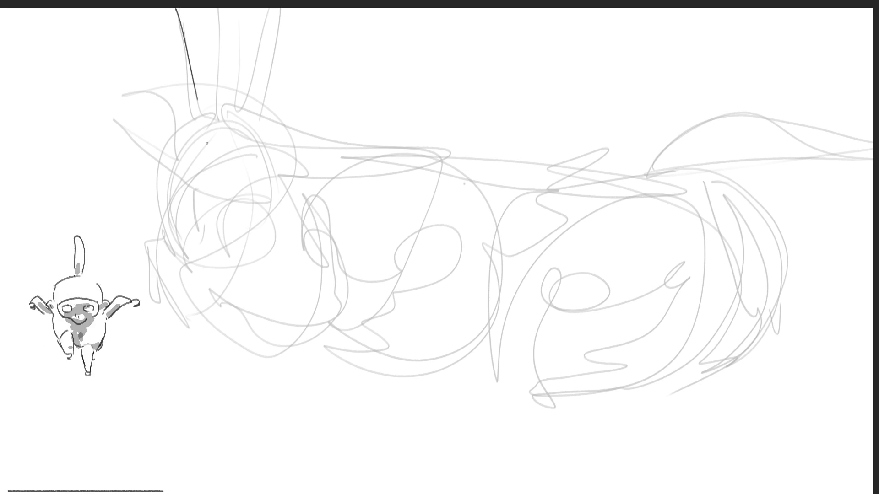
{"action": "left_click_drag", "start_coordinate": [173, 13], "coordinate": [199, 111]}
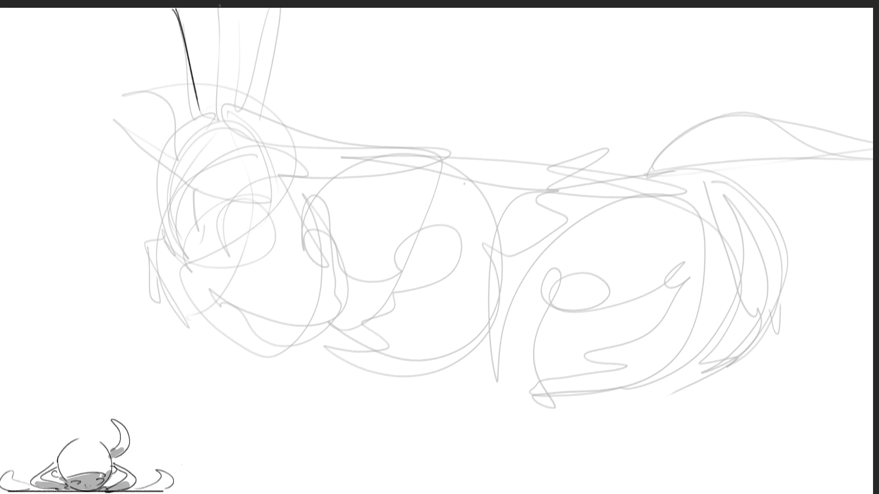
{"action": "mouse_move", "coordinate": [221, 6]}
{"action": "left_mouse_down"}
{"action": "mouse_move", "coordinate": [214, 108]}
{"action": "mouse_move", "coordinate": [205, 117]}
{"action": "mouse_move", "coordinate": [237, 123]}
{"action": "mouse_move", "coordinate": [232, 15]}
{"action": "mouse_move", "coordinate": [228, 131]}
{"action": "mouse_move", "coordinate": [160, 227]}
{"action": "left_mouse_up"}
{"action": "mouse_move", "coordinate": [170, 197]}
{"action": "left_mouse_down"}
{"action": "mouse_move", "coordinate": [190, 240]}
{"action": "mouse_move", "coordinate": [145, 250]}
{"action": "mouse_move", "coordinate": [157, 259]}
{"action": "mouse_move", "coordinate": [156, 306]}
{"action": "left_mouse_up"}
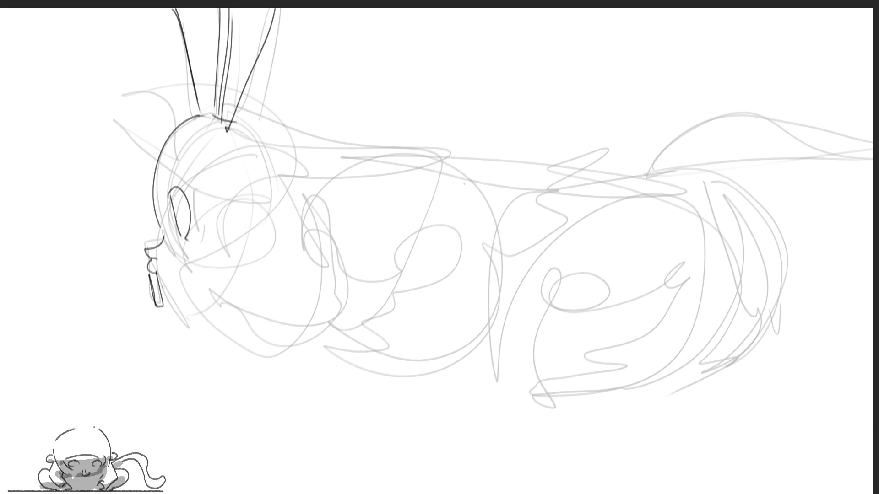
{"action": "mouse_move", "coordinate": [156, 273]}
{"action": "left_mouse_down"}
{"action": "mouse_move", "coordinate": [160, 304]}
{"action": "mouse_move", "coordinate": [227, 309]}
{"action": "left_mouse_up"}
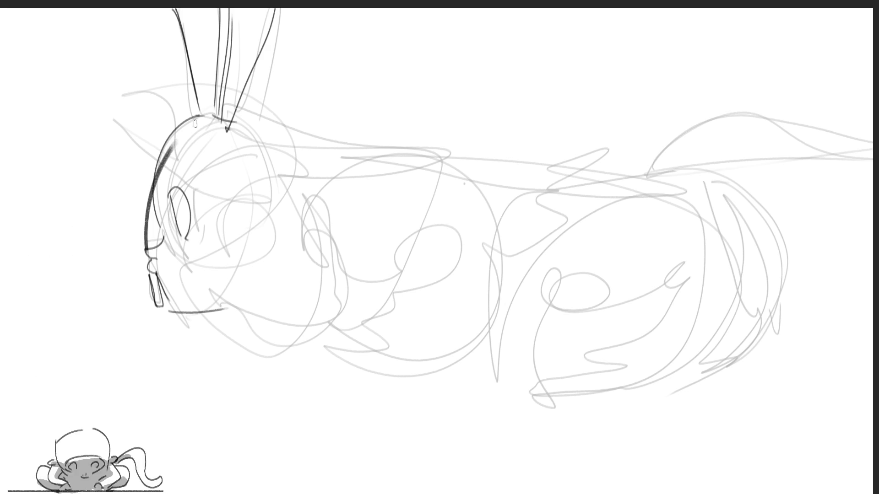
{"action": "left_click_drag", "start_coordinate": [146, 249], "coordinate": [174, 138]}
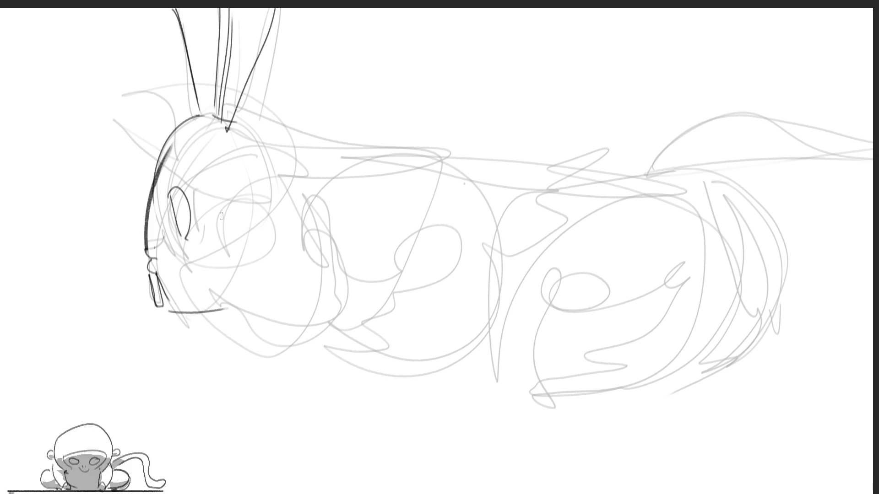
{"action": "left_click_drag", "start_coordinate": [239, 120], "coordinate": [292, 136]}
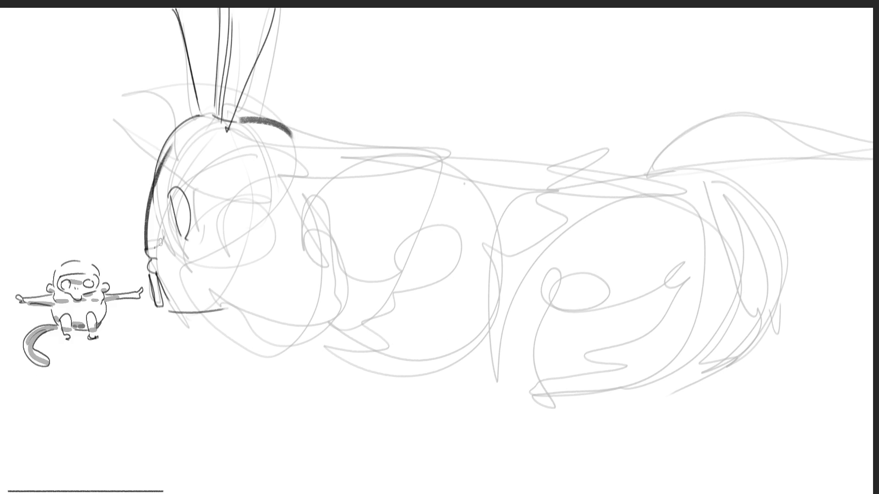
Re-ink the rabbit's eye, nose, chin, ears and head arc with darker strokes.
{"action": "left_click_drag", "start_coordinate": [161, 242], "coordinate": [185, 248]}
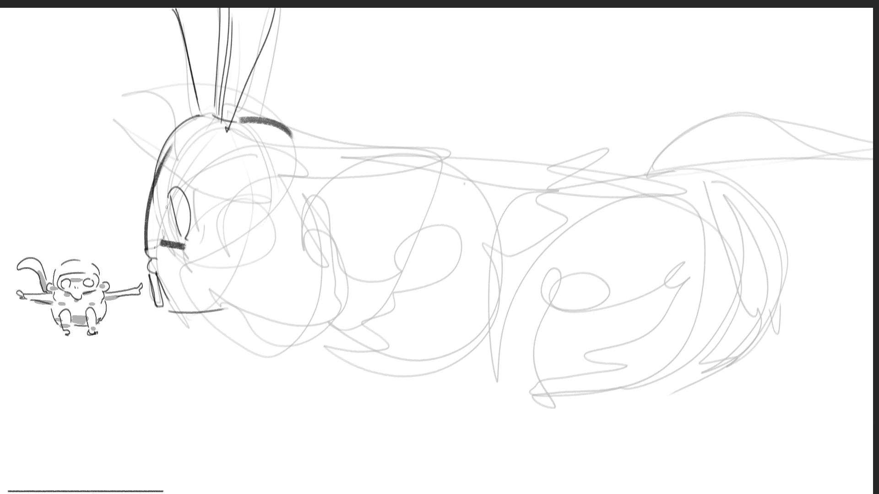
{"action": "mouse_move", "coordinate": [167, 207]}
{"action": "left_mouse_down"}
{"action": "mouse_move", "coordinate": [183, 188]}
{"action": "mouse_move", "coordinate": [185, 238]}
{"action": "mouse_move", "coordinate": [174, 247]}
{"action": "mouse_move", "coordinate": [160, 146]}
{"action": "mouse_move", "coordinate": [203, 105]}
{"action": "mouse_move", "coordinate": [289, 133]}
{"action": "left_mouse_up"}
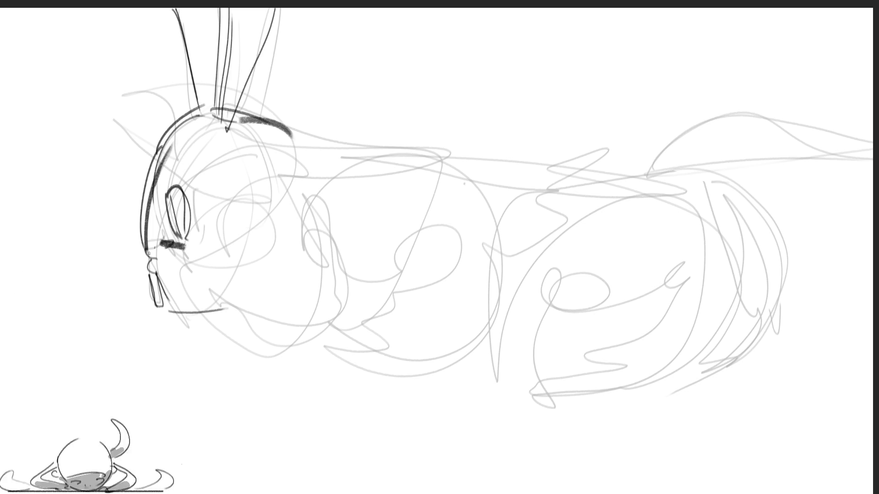
{"action": "left_click_drag", "start_coordinate": [140, 246], "coordinate": [148, 264]}
{"action": "left_click_drag", "start_coordinate": [169, 314], "coordinate": [233, 305]}
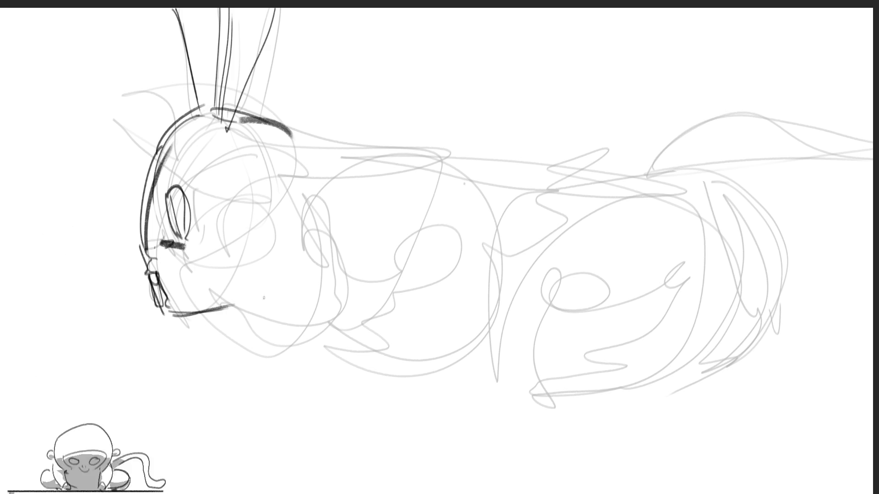
{"action": "left_click_drag", "start_coordinate": [194, 108], "coordinate": [197, 8]}
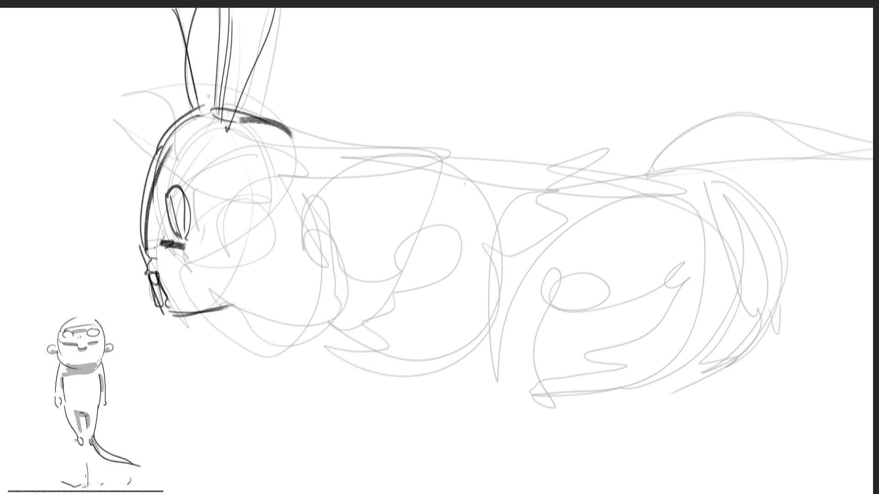
{"action": "left_click_drag", "start_coordinate": [198, 109], "coordinate": [240, 27]}
{"action": "mouse_move", "coordinate": [210, 107]}
{"action": "left_mouse_down"}
{"action": "mouse_move", "coordinate": [256, 8]}
{"action": "mouse_move", "coordinate": [299, 38]}
{"action": "left_mouse_up"}
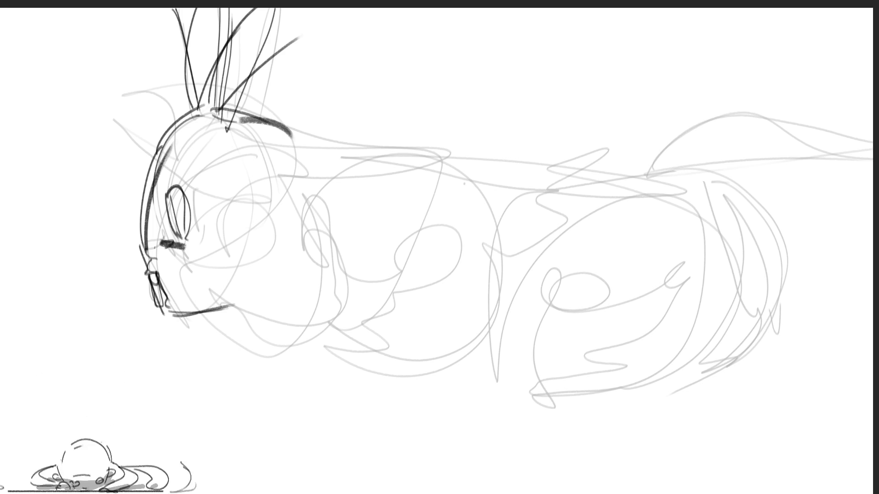
{"action": "mouse_move", "coordinate": [204, 170]}
{"action": "left_mouse_down"}
{"action": "mouse_move", "coordinate": [282, 143]}
{"action": "mouse_move", "coordinate": [322, 204]}
{"action": "left_mouse_up"}
{"action": "mouse_move", "coordinate": [216, 137]}
{"action": "left_mouse_down"}
{"action": "mouse_move", "coordinate": [189, 267]}
{"action": "mouse_move", "coordinate": [222, 310]}
{"action": "left_mouse_up"}
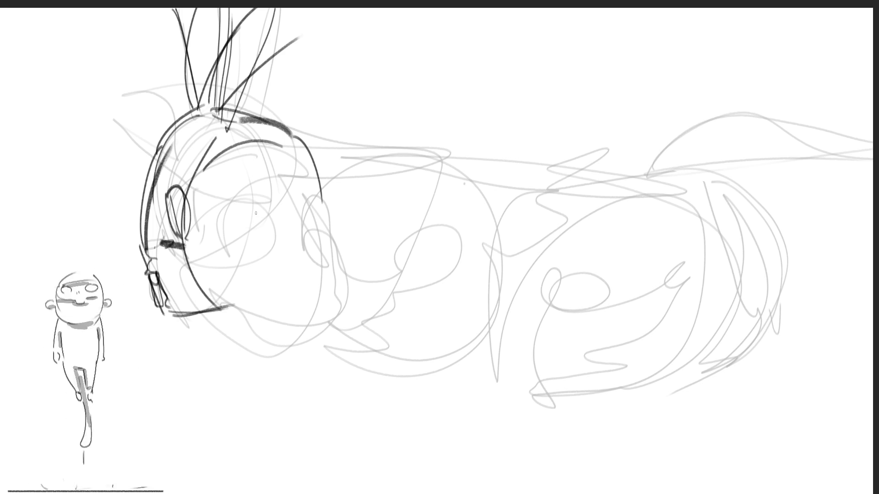
Give the first head an arc eye, outline, mouth and looping strands on top.
{"action": "left_click_drag", "start_coordinate": [251, 189], "coordinate": [259, 250]}
{"action": "left_click_drag", "start_coordinate": [237, 203], "coordinate": [284, 242]}
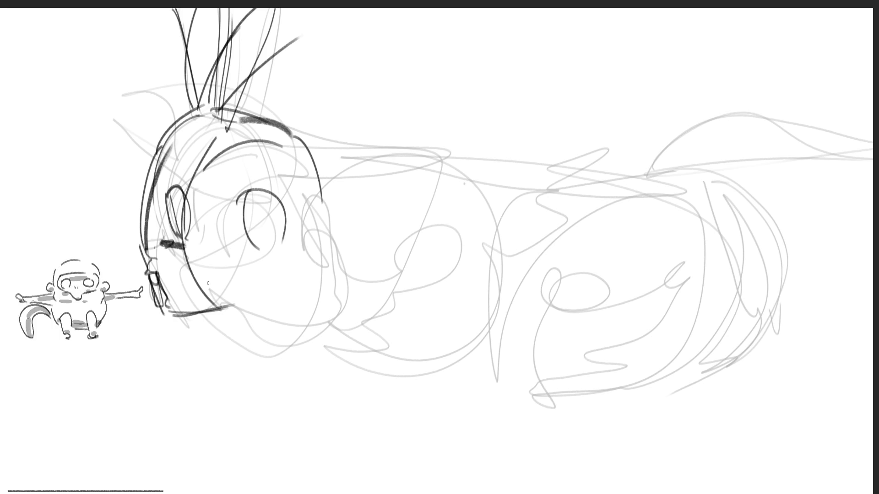
{"action": "mouse_move", "coordinate": [208, 295]}
{"action": "left_mouse_down"}
{"action": "mouse_move", "coordinate": [238, 306]}
{"action": "mouse_move", "coordinate": [229, 325]}
{"action": "mouse_move", "coordinate": [322, 328]}
{"action": "left_mouse_up"}
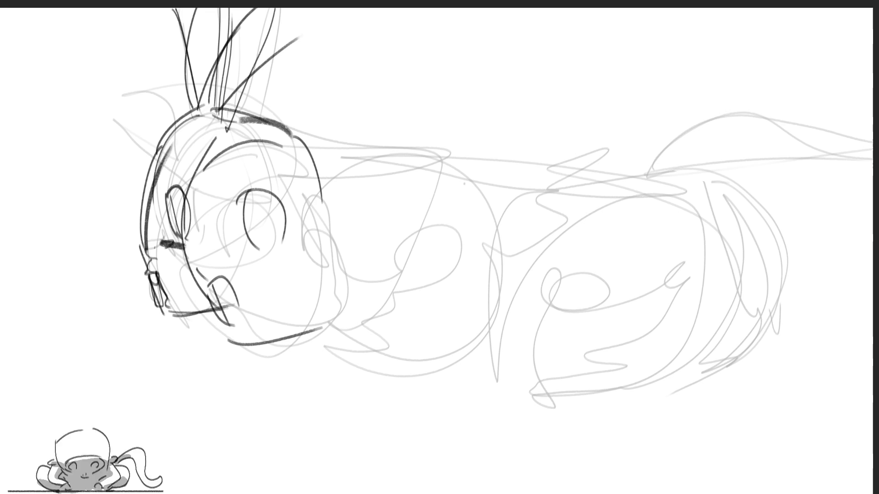
{"action": "mouse_move", "coordinate": [287, 127]}
{"action": "left_mouse_down"}
{"action": "mouse_move", "coordinate": [294, 103]}
{"action": "mouse_move", "coordinate": [188, 43]}
{"action": "mouse_move", "coordinate": [229, 87]}
{"action": "left_mouse_up"}
{"action": "left_click_drag", "start_coordinate": [243, 122], "coordinate": [202, 116]}
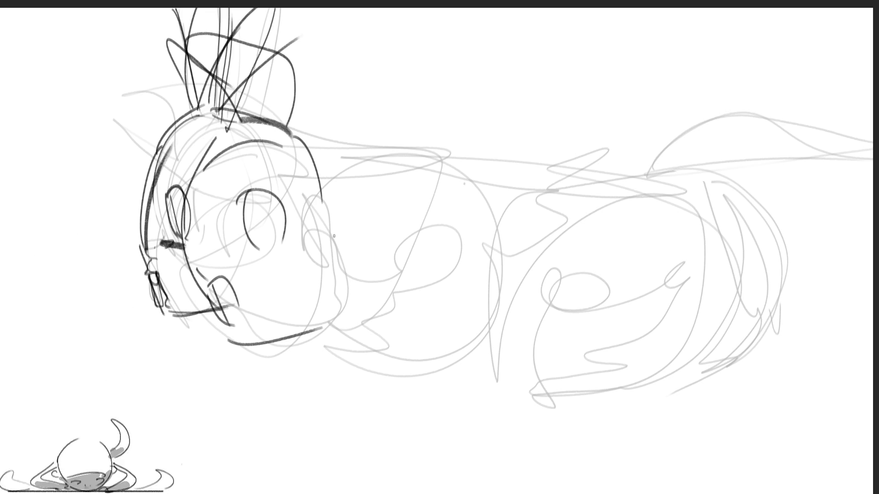
{"action": "mouse_move", "coordinate": [312, 236]}
{"action": "left_mouse_down"}
{"action": "mouse_move", "coordinate": [320, 267]}
{"action": "mouse_move", "coordinate": [338, 254]}
{"action": "left_mouse_up"}
Ink the second head with an oval eye, box-shaped mouth and side outlines.
{"action": "mouse_move", "coordinate": [440, 231]}
{"action": "left_mouse_down"}
{"action": "mouse_move", "coordinate": [430, 229]}
{"action": "mouse_move", "coordinate": [439, 228]}
{"action": "left_mouse_up"}
{"action": "mouse_move", "coordinate": [350, 315]}
{"action": "left_mouse_down"}
{"action": "mouse_move", "coordinate": [378, 320]}
{"action": "mouse_move", "coordinate": [385, 350]}
{"action": "left_mouse_up"}
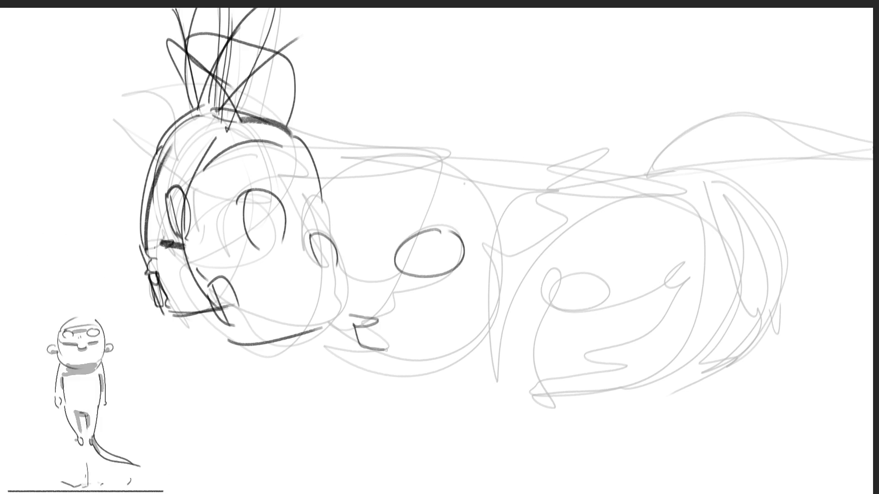
{"action": "mouse_move", "coordinate": [378, 320]}
{"action": "left_mouse_down"}
{"action": "mouse_move", "coordinate": [387, 348]}
{"action": "mouse_move", "coordinate": [370, 345]}
{"action": "left_mouse_up"}
{"action": "mouse_move", "coordinate": [305, 281]}
{"action": "left_mouse_down"}
{"action": "mouse_move", "coordinate": [435, 370]}
{"action": "mouse_move", "coordinate": [472, 353]}
{"action": "left_mouse_up"}
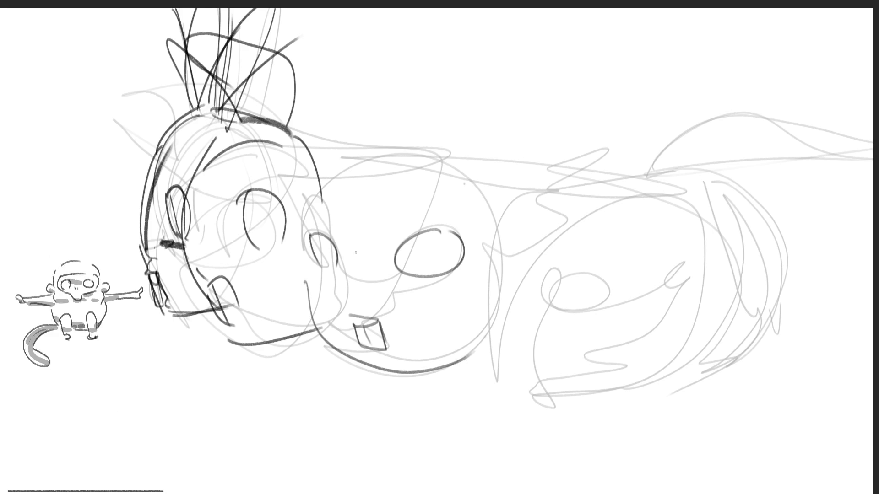
{"action": "mouse_move", "coordinate": [306, 239]}
{"action": "left_mouse_down"}
{"action": "mouse_move", "coordinate": [303, 207]}
{"action": "mouse_move", "coordinate": [332, 169]}
{"action": "left_mouse_up"}
{"action": "left_click_drag", "start_coordinate": [456, 158], "coordinate": [502, 257]}
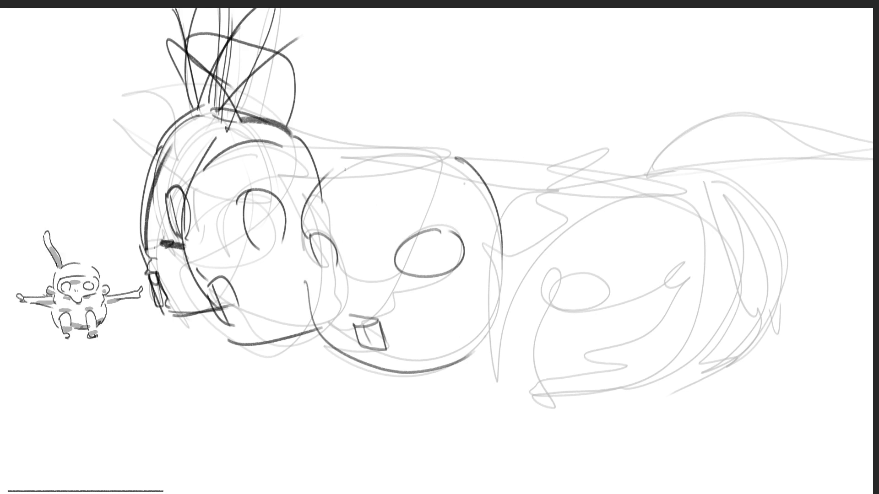
Sketch a hat above the heads with a long brim, top ellipse and fin-shaped piece.
{"action": "mouse_move", "coordinate": [335, 170]}
{"action": "left_mouse_down"}
{"action": "mouse_move", "coordinate": [227, 121]}
{"action": "mouse_move", "coordinate": [354, 137]}
{"action": "mouse_move", "coordinate": [379, 160]}
{"action": "left_mouse_up"}
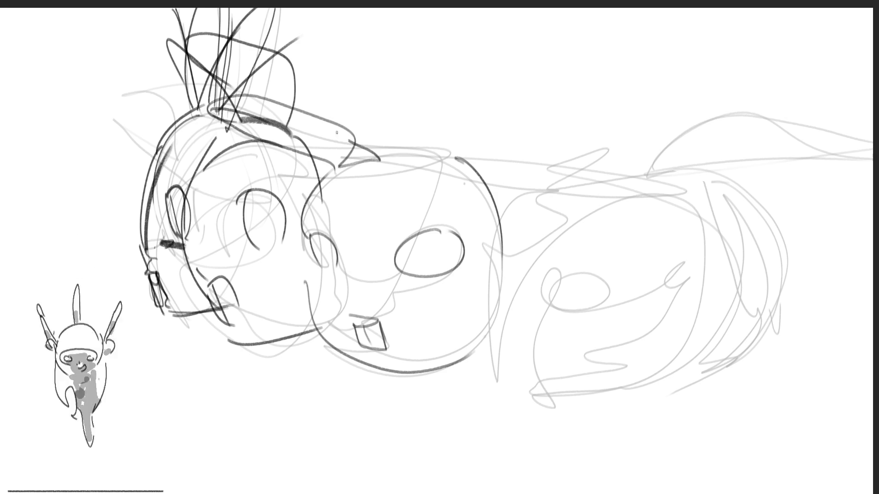
{"action": "mouse_move", "coordinate": [293, 80]}
{"action": "left_mouse_down"}
{"action": "mouse_move", "coordinate": [371, 158]}
{"action": "mouse_move", "coordinate": [444, 115]}
{"action": "mouse_move", "coordinate": [419, 157]}
{"action": "left_mouse_up"}
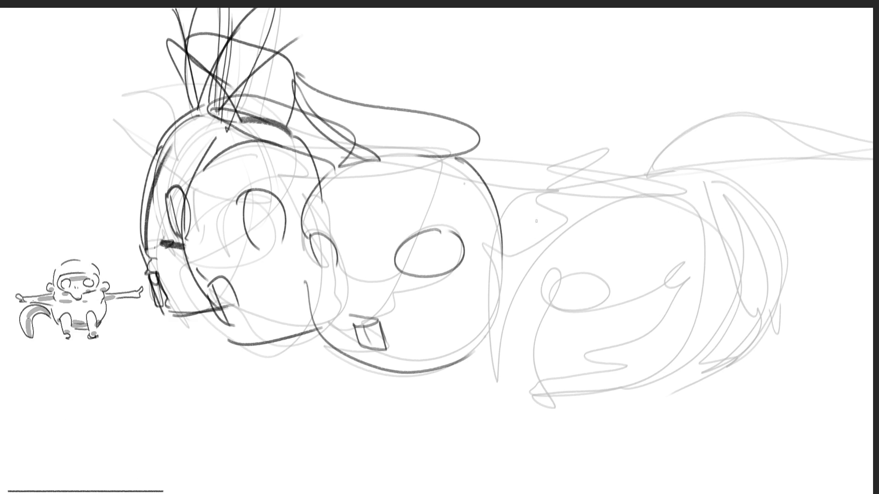
{"action": "mouse_move", "coordinate": [586, 164]}
{"action": "left_mouse_down"}
{"action": "mouse_move", "coordinate": [551, 149]}
{"action": "mouse_move", "coordinate": [562, 177]}
{"action": "mouse_move", "coordinate": [590, 165]}
{"action": "left_mouse_up"}
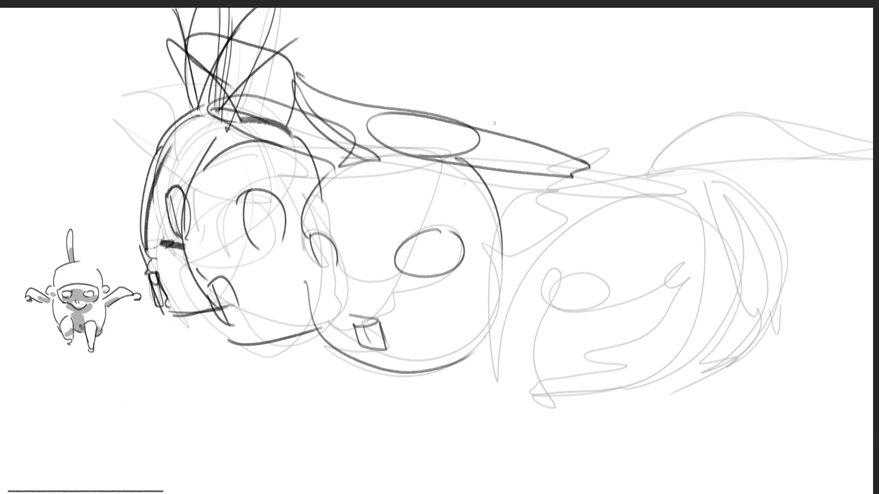
{"action": "mouse_move", "coordinate": [501, 107]}
{"action": "left_mouse_down"}
{"action": "mouse_move", "coordinate": [495, 126]}
{"action": "mouse_move", "coordinate": [678, 179]}
{"action": "left_mouse_up"}
{"action": "mouse_move", "coordinate": [607, 183]}
{"action": "left_mouse_down"}
{"action": "mouse_move", "coordinate": [568, 200]}
{"action": "mouse_move", "coordinate": [503, 352]}
{"action": "left_mouse_up"}
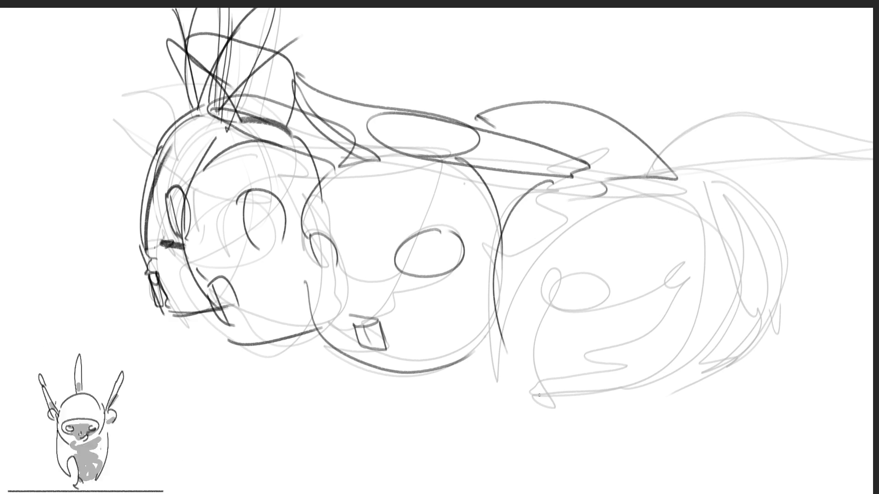
Give the third head two eyes, a U-shaped mouth and a bottom contour.
{"action": "left_click_drag", "start_coordinate": [590, 263], "coordinate": [595, 267]}
{"action": "mouse_move", "coordinate": [686, 250]}
{"action": "left_mouse_down"}
{"action": "mouse_move", "coordinate": [663, 283]}
{"action": "mouse_move", "coordinate": [689, 257]}
{"action": "left_mouse_up"}
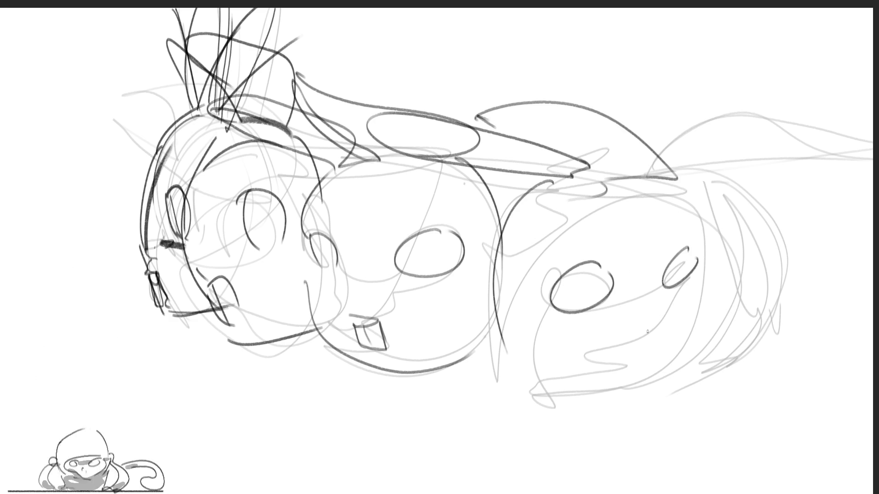
{"action": "left_click_drag", "start_coordinate": [666, 321], "coordinate": [650, 331]}
{"action": "left_click_drag", "start_coordinate": [654, 334], "coordinate": [656, 362]}
{"action": "left_click_drag", "start_coordinate": [516, 380], "coordinate": [622, 392]}
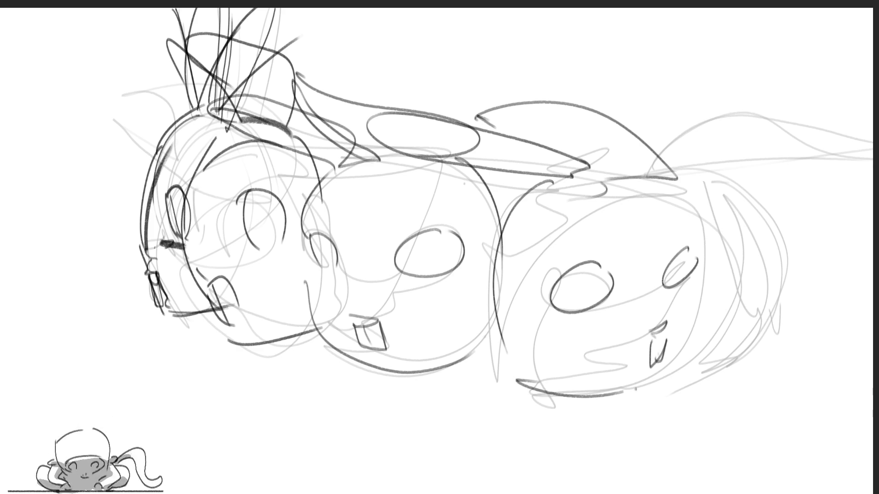
{"action": "left_click_drag", "start_coordinate": [686, 201], "coordinate": [702, 291]}
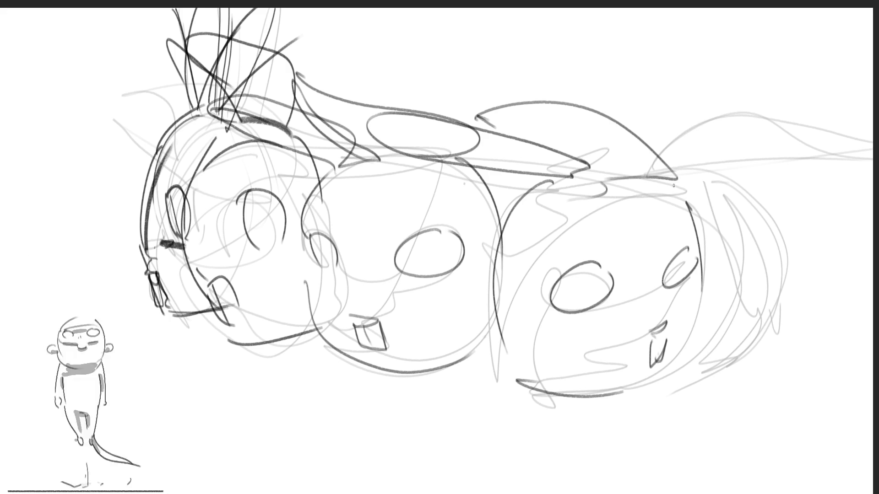
Outline the rightmost head with an oval eye and small foot, then darken its outline.
{"action": "mouse_move", "coordinate": [638, 183]}
{"action": "left_mouse_down"}
{"action": "mouse_move", "coordinate": [728, 168]}
{"action": "mouse_move", "coordinate": [780, 293]}
{"action": "left_mouse_up"}
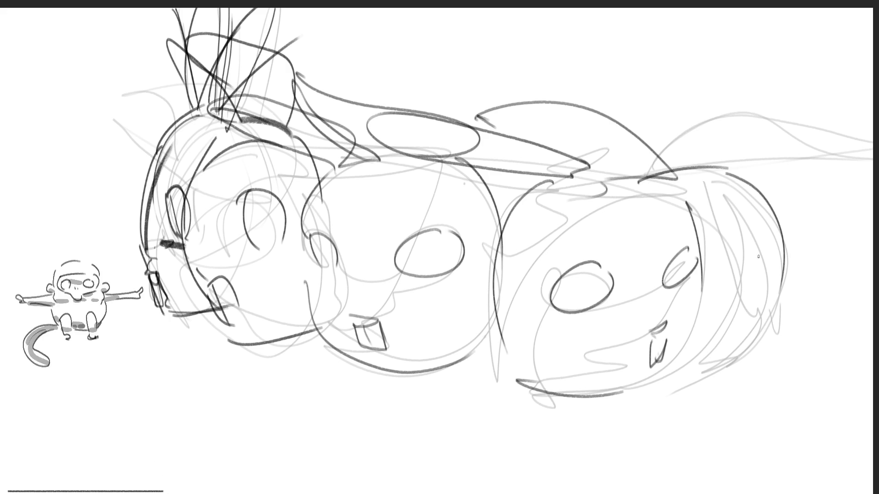
{"action": "mouse_move", "coordinate": [746, 224]}
{"action": "left_mouse_down"}
{"action": "mouse_move", "coordinate": [737, 244]}
{"action": "mouse_move", "coordinate": [752, 231]}
{"action": "left_mouse_up"}
{"action": "mouse_move", "coordinate": [781, 268]}
{"action": "left_mouse_down"}
{"action": "mouse_move", "coordinate": [773, 336]}
{"action": "mouse_move", "coordinate": [771, 304]}
{"action": "mouse_move", "coordinate": [766, 333]}
{"action": "mouse_move", "coordinate": [677, 375]}
{"action": "left_mouse_up"}
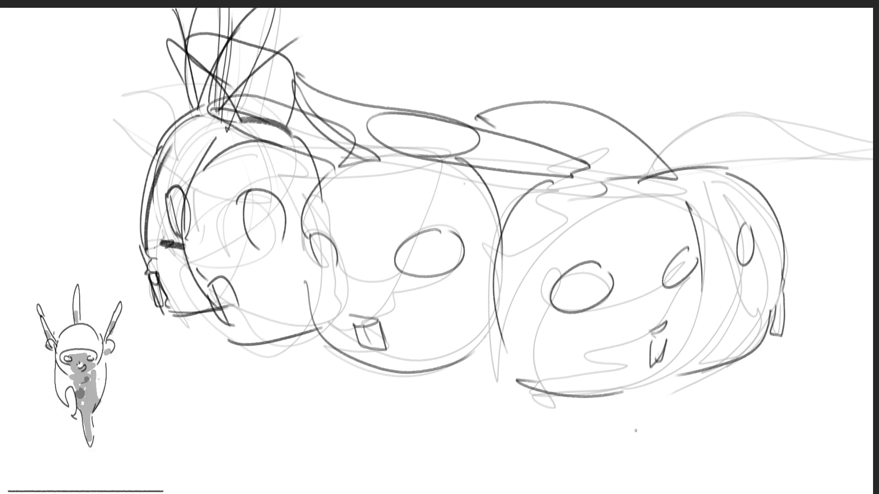
{"action": "mouse_move", "coordinate": [652, 170]}
{"action": "left_mouse_down"}
{"action": "mouse_move", "coordinate": [736, 105]}
{"action": "mouse_move", "coordinate": [872, 126]}
{"action": "mouse_move", "coordinate": [872, 155]}
{"action": "left_mouse_up"}
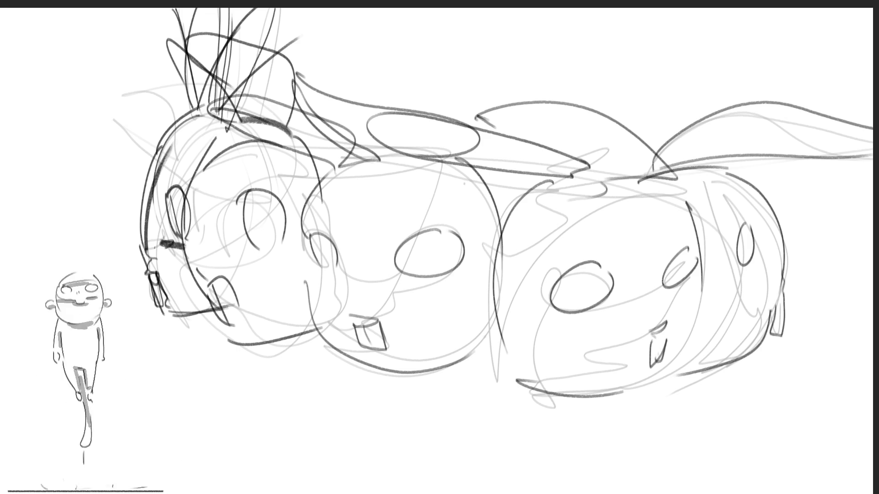
{"action": "key", "text": "ctrl+z"}
{"action": "key", "text": "ctrl+z"}
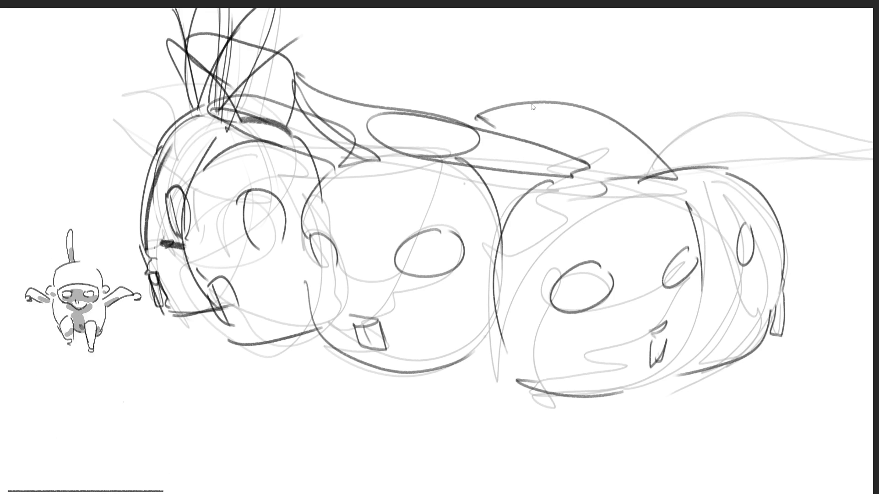
{"action": "left_click_drag", "start_coordinate": [638, 182], "coordinate": [678, 374]}
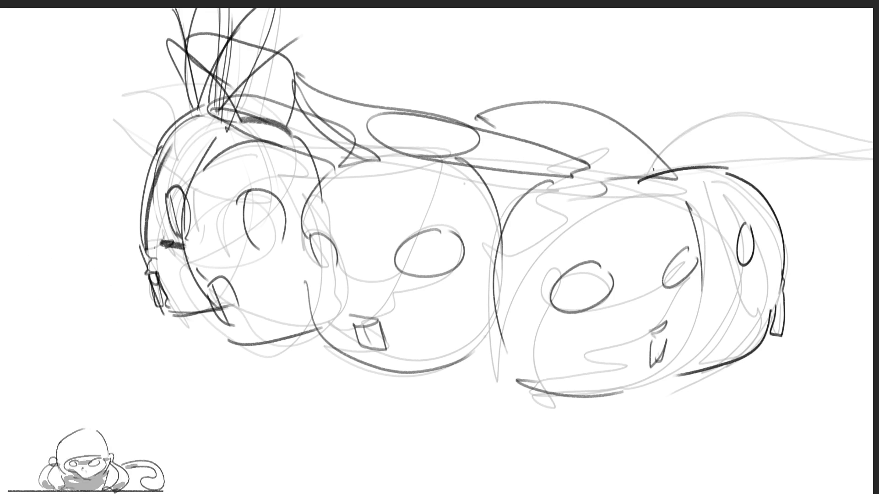
Redraw the long hat brim arcs over the rightmost head, trailing to the right edge.
{"action": "mouse_move", "coordinate": [648, 171]}
{"action": "left_mouse_down"}
{"action": "mouse_move", "coordinate": [703, 126]}
{"action": "mouse_move", "coordinate": [872, 133]}
{"action": "mouse_move", "coordinate": [795, 158]}
{"action": "mouse_move", "coordinate": [872, 156]}
{"action": "left_mouse_up"}
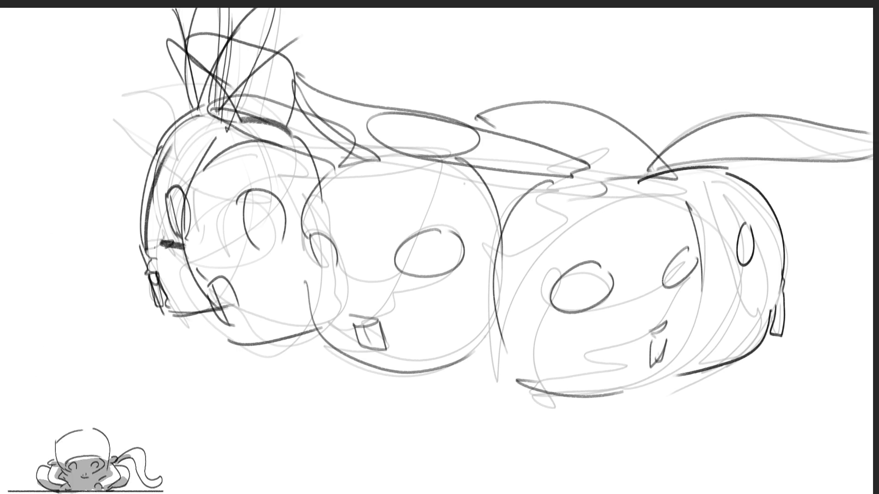
{"action": "mouse_move", "coordinate": [659, 168]}
{"action": "left_mouse_down"}
{"action": "mouse_move", "coordinate": [668, 155]}
{"action": "mouse_move", "coordinate": [868, 120]}
{"action": "left_mouse_up"}
{"action": "mouse_move", "coordinate": [657, 162]}
{"action": "left_mouse_down"}
{"action": "mouse_move", "coordinate": [831, 146]}
{"action": "mouse_move", "coordinate": [872, 127]}
{"action": "left_mouse_up"}
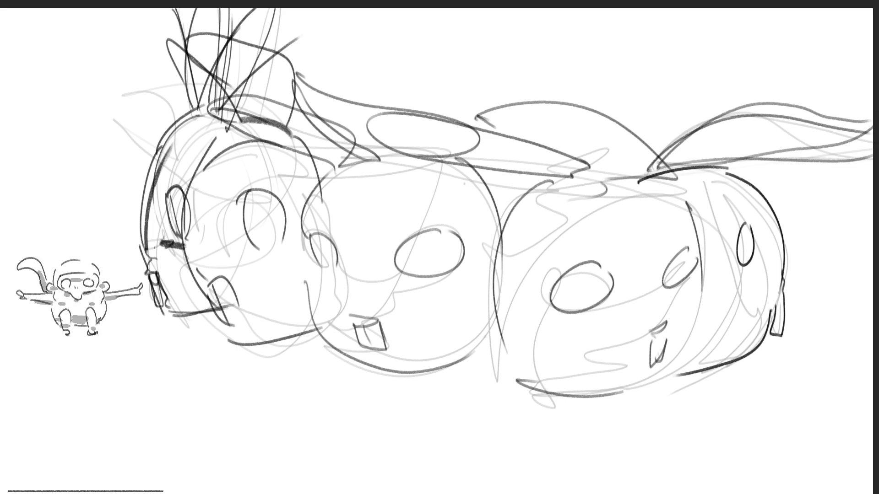
{"action": "key", "text": "ctrl+z"}
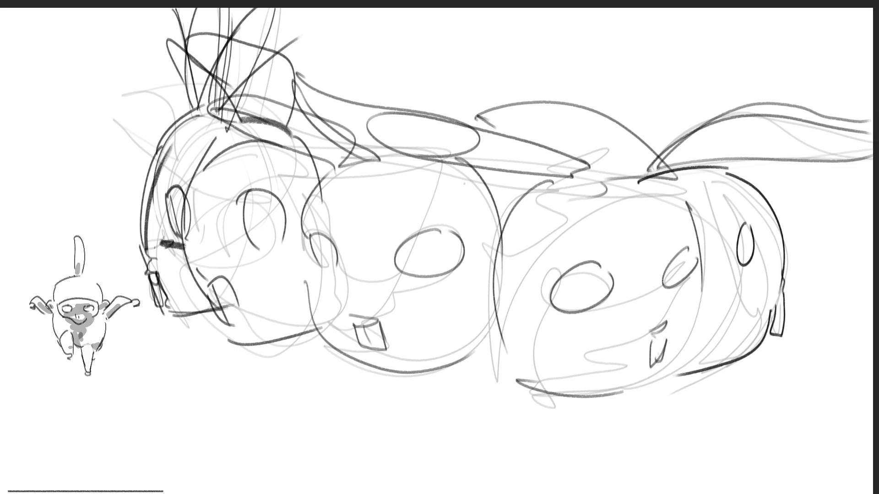
{"action": "key", "text": "ctrl+z"}
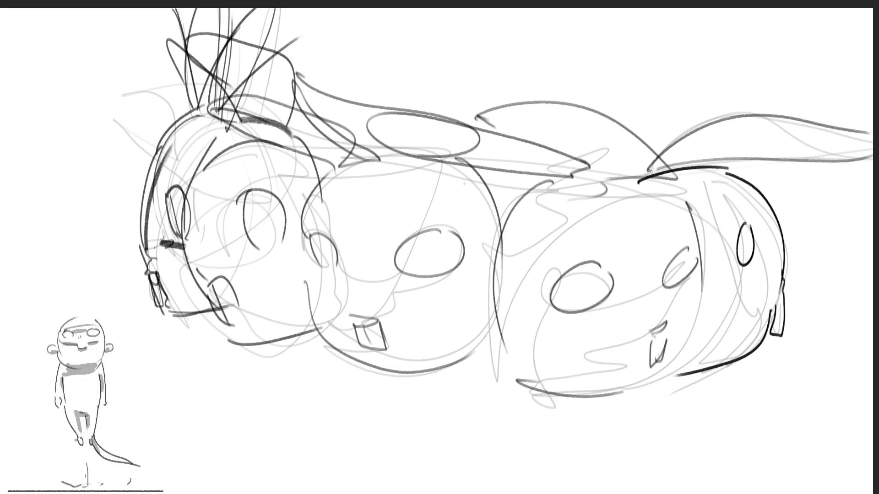
{"action": "mouse_move", "coordinate": [651, 172]}
{"action": "left_mouse_down"}
{"action": "mouse_move", "coordinate": [739, 109]}
{"action": "mouse_move", "coordinate": [872, 126]}
{"action": "left_mouse_up"}
{"action": "left_click_drag", "start_coordinate": [654, 171], "coordinate": [872, 135]}
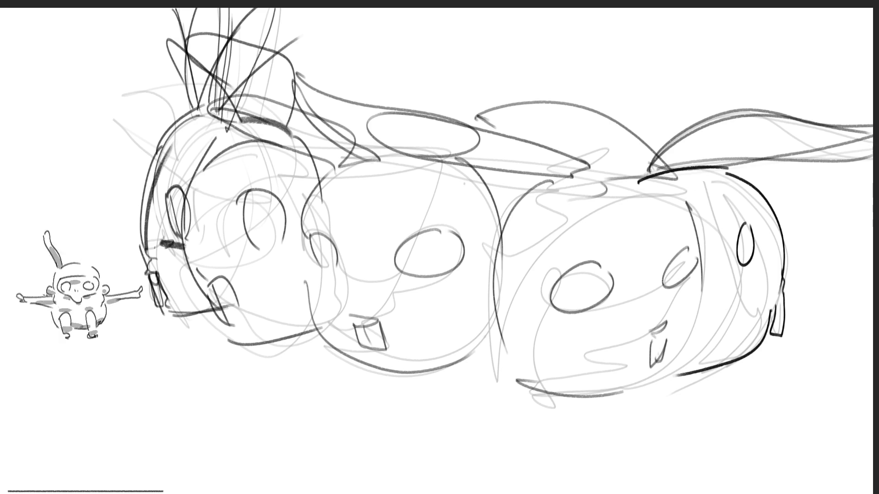
{"action": "mouse_move", "coordinate": [651, 171]}
{"action": "left_mouse_down"}
{"action": "mouse_move", "coordinate": [705, 133]}
{"action": "mouse_move", "coordinate": [872, 124]}
{"action": "left_mouse_up"}
{"action": "key", "text": "ctrl+z"}
{"action": "mouse_move", "coordinate": [652, 163]}
{"action": "left_mouse_down"}
{"action": "mouse_move", "coordinate": [758, 131]}
{"action": "mouse_move", "coordinate": [872, 137]}
{"action": "left_mouse_up"}
{"action": "left_click_drag", "start_coordinate": [872, 174], "coordinate": [712, 161]}
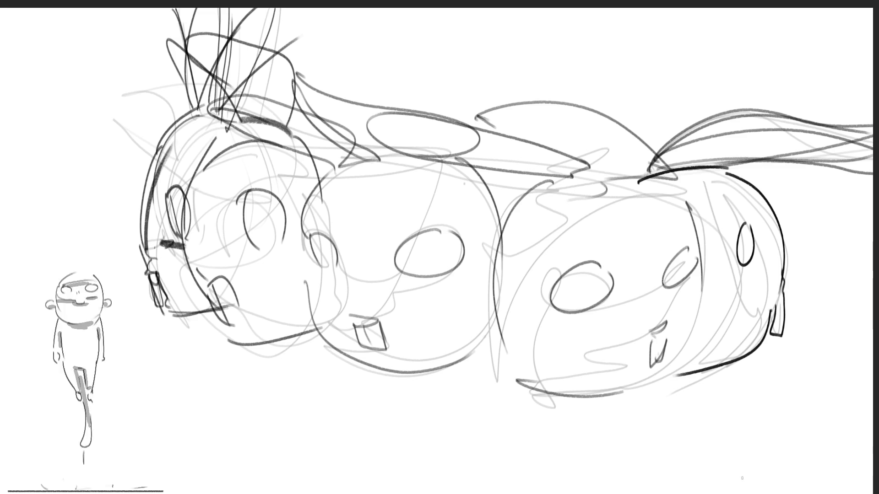
{"action": "scroll", "coordinate": [437, 215], "scroll_direction": "up", "scroll_amount": 1}
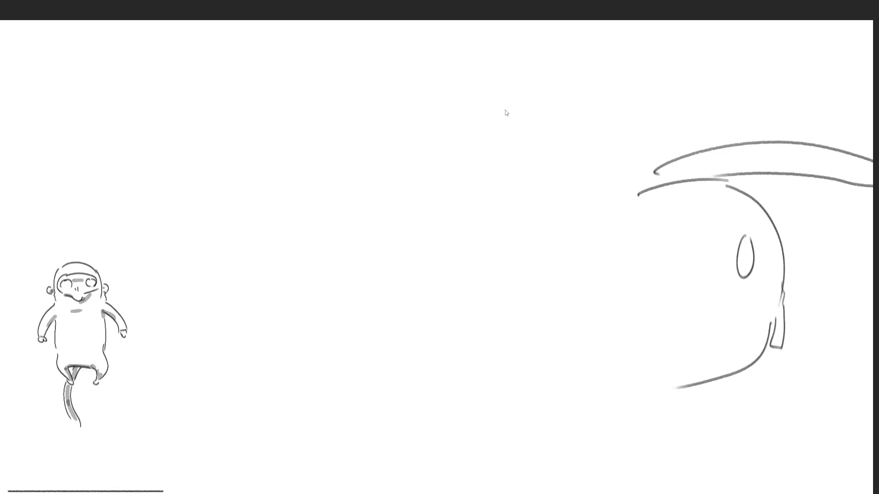
Undo the last hair strokes on the rabbit head.
{"action": "key", "text": "ctrl+z"}
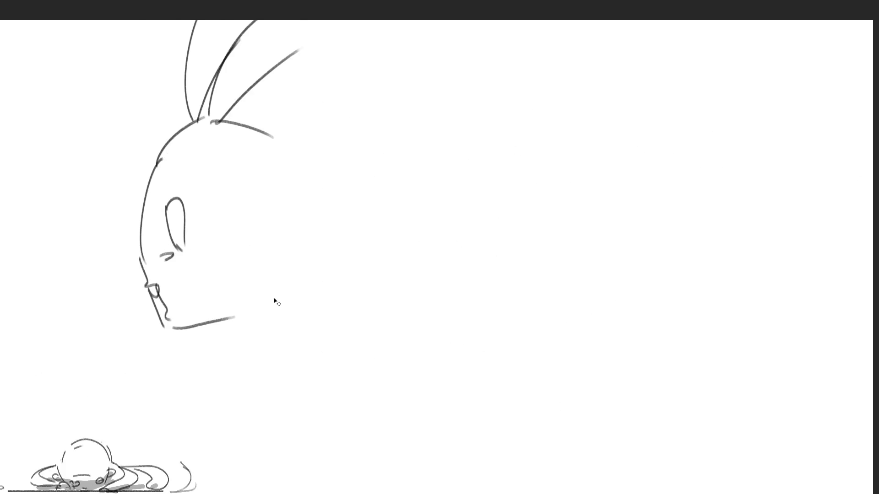
Start transforming the rabbit head, then cancel the transform.
{"action": "left_click", "coordinate": [202, 216]}
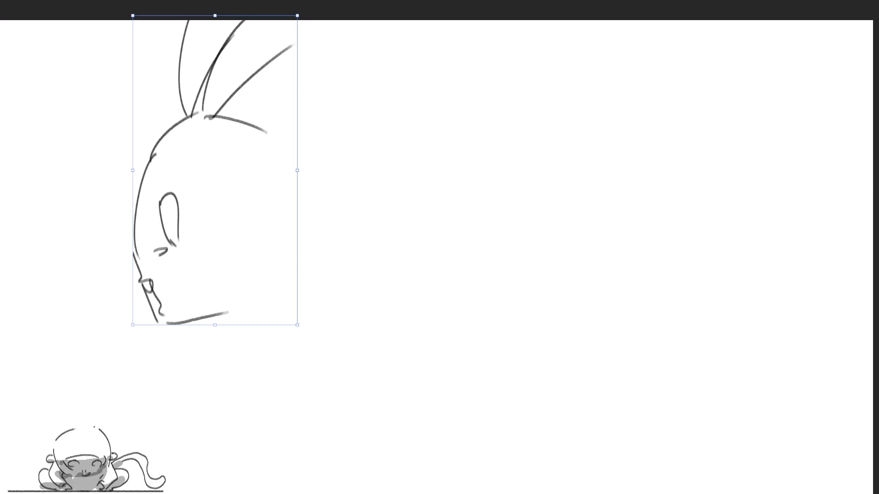
{"action": "left_click", "coordinate": [218, 452]}
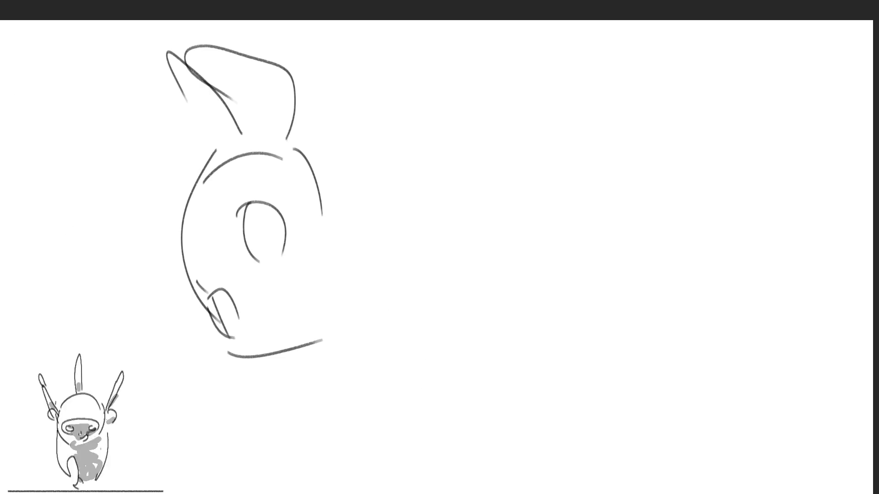
Select the rabbit sketch, then move it down-left and enlarge it slightly.
{"action": "left_click_drag", "start_coordinate": [550, 438], "coordinate": [190, 54]}
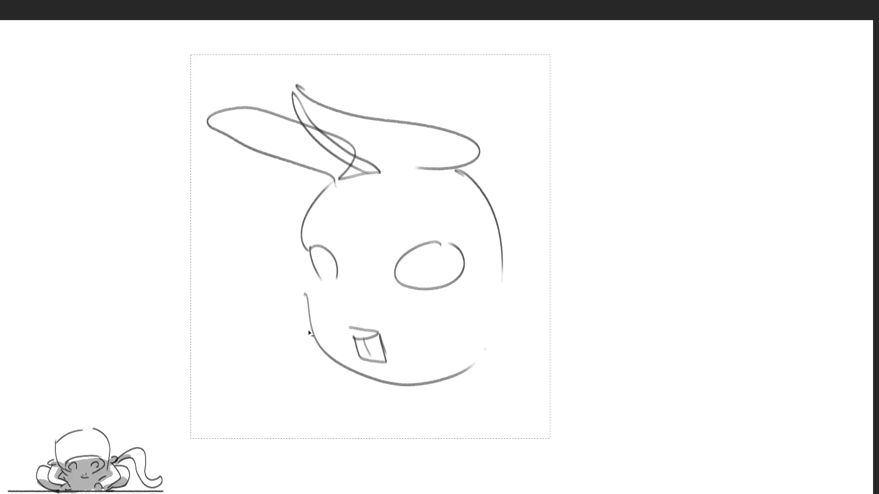
{"action": "key", "text": "ctrl+t"}
{"action": "left_click_drag", "start_coordinate": [189, 439], "coordinate": [165, 452]}
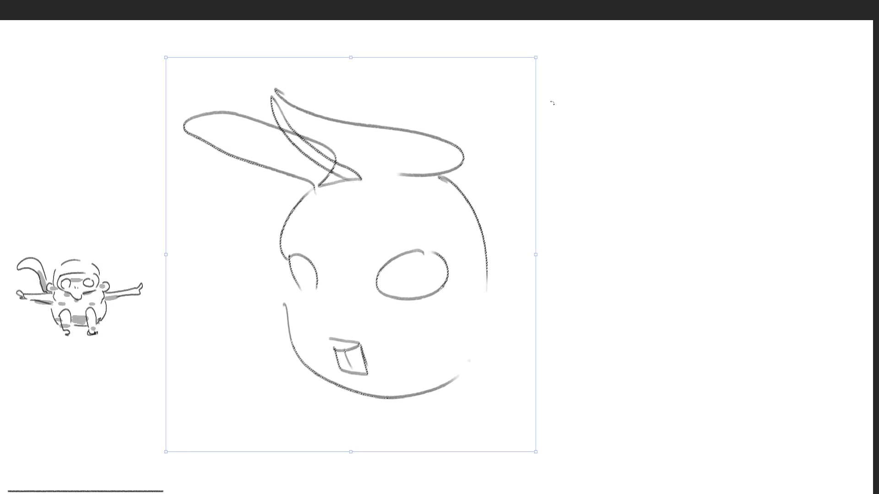
{"action": "key", "text": "Return"}
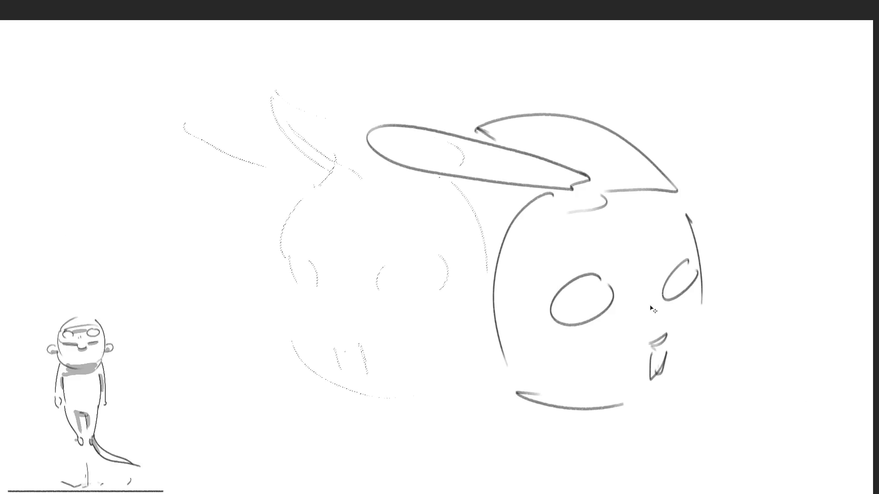
Enlarge the newly drawn rabbit head and shift it slightly down.
{"action": "key", "text": "ctrl+t"}
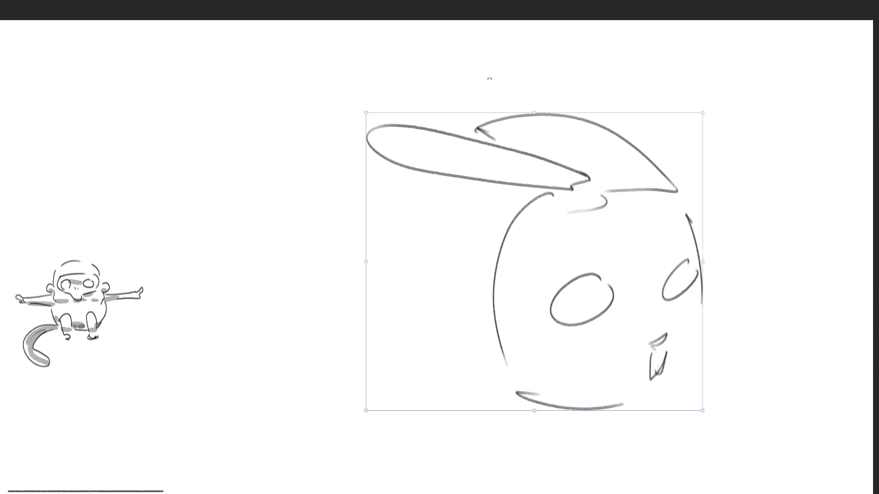
{"action": "left_click_drag", "start_coordinate": [366, 111], "coordinate": [335, 86]}
{"action": "left_click_drag", "start_coordinate": [510, 199], "coordinate": [508, 208]}
{"action": "key", "text": "Return"}
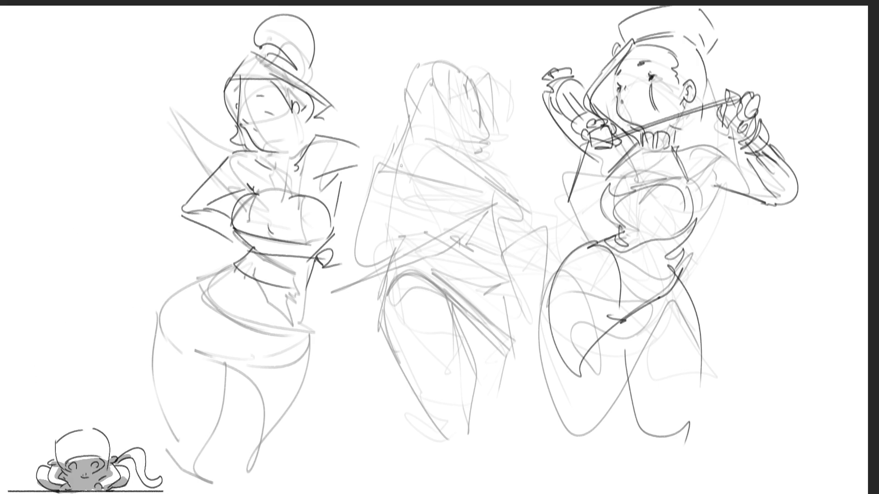
Ink the middle figure's shoulder, raised arm and hand, with draped lines falling down-left.
{"action": "mouse_move", "coordinate": [401, 166]}
{"action": "left_mouse_down"}
{"action": "mouse_move", "coordinate": [415, 141]}
{"action": "mouse_move", "coordinate": [457, 167]}
{"action": "left_mouse_up"}
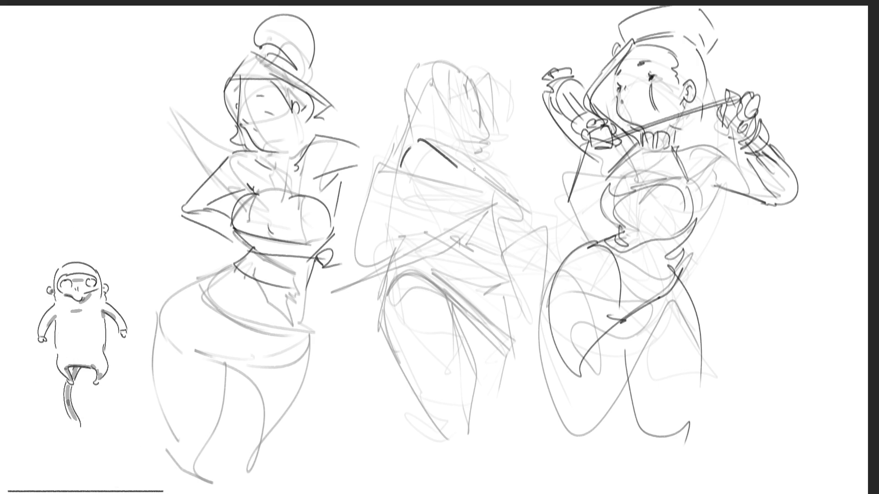
{"action": "left_click_drag", "start_coordinate": [399, 167], "coordinate": [460, 219]}
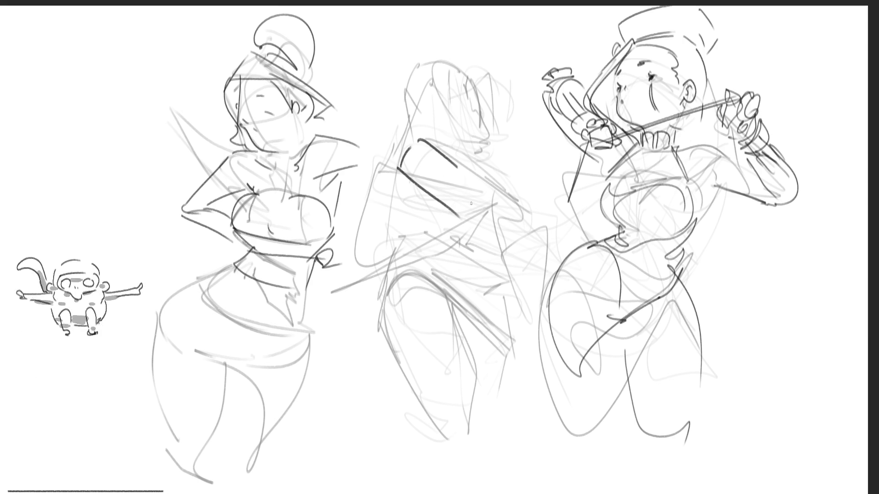
{"action": "mouse_move", "coordinate": [455, 167]}
{"action": "left_mouse_down"}
{"action": "mouse_move", "coordinate": [479, 200]}
{"action": "mouse_move", "coordinate": [480, 217]}
{"action": "mouse_move", "coordinate": [472, 204]}
{"action": "mouse_move", "coordinate": [479, 216]}
{"action": "mouse_move", "coordinate": [522, 187]}
{"action": "left_mouse_up"}
{"action": "left_click_drag", "start_coordinate": [474, 216], "coordinate": [527, 197]}
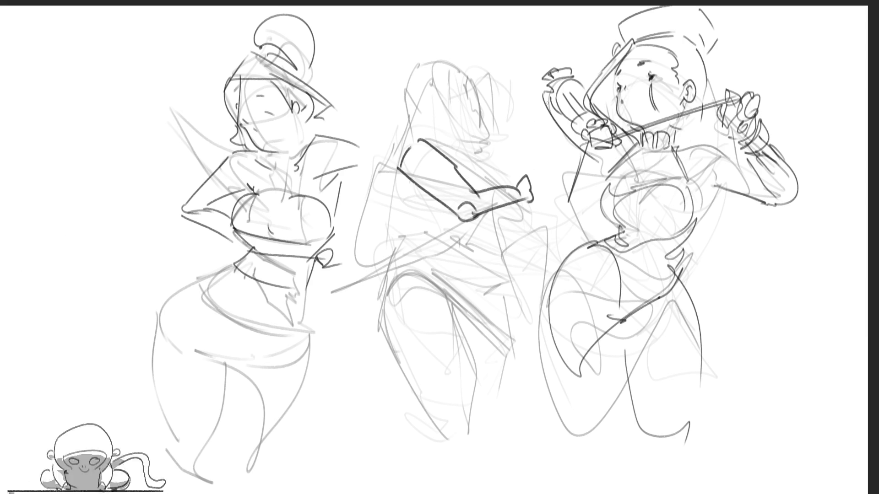
{"action": "left_click_drag", "start_coordinate": [530, 200], "coordinate": [500, 274]}
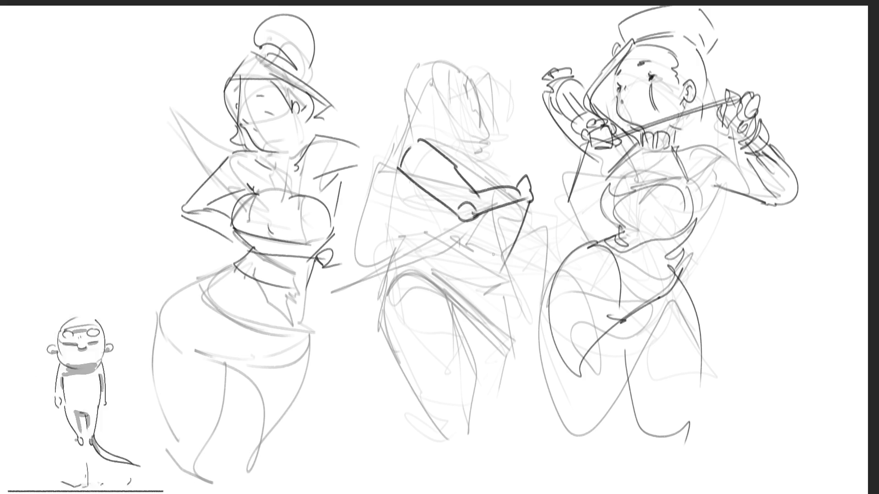
{"action": "left_click_drag", "start_coordinate": [520, 201], "coordinate": [470, 245]}
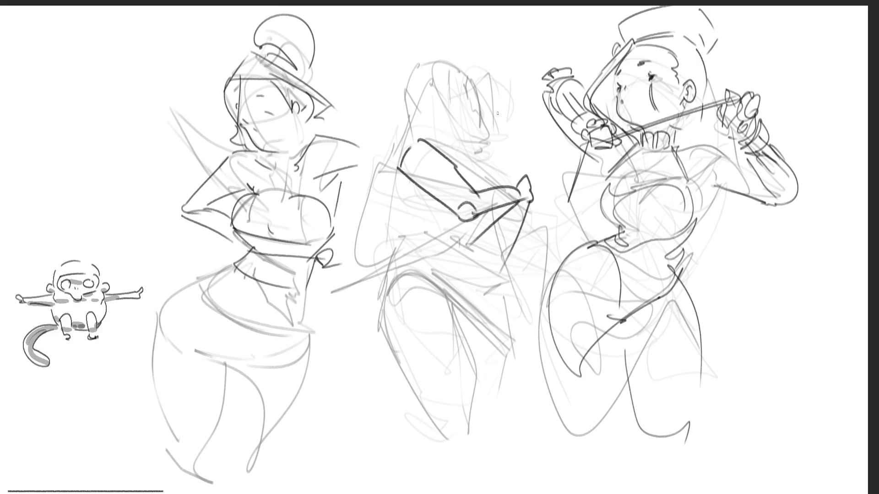
{"action": "mouse_move", "coordinate": [398, 168]}
{"action": "left_mouse_down"}
{"action": "mouse_move", "coordinate": [382, 169]}
{"action": "mouse_move", "coordinate": [400, 174]}
{"action": "mouse_move", "coordinate": [364, 247]}
{"action": "mouse_move", "coordinate": [348, 307]}
{"action": "left_mouse_up"}
{"action": "key", "text": "ctrl+z"}
{"action": "left_click_drag", "start_coordinate": [516, 201], "coordinate": [348, 345]}
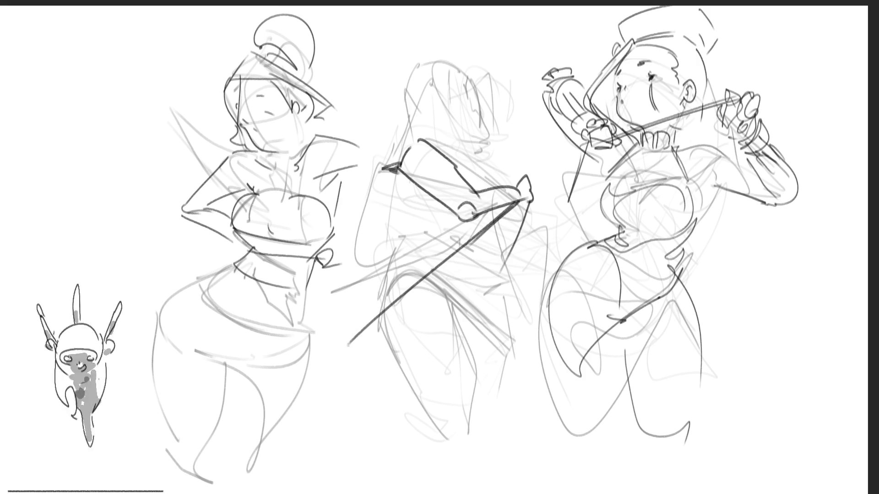
{"action": "mouse_move", "coordinate": [383, 163]}
{"action": "left_mouse_down"}
{"action": "mouse_move", "coordinate": [387, 281]}
{"action": "mouse_move", "coordinate": [360, 332]}
{"action": "left_mouse_up"}
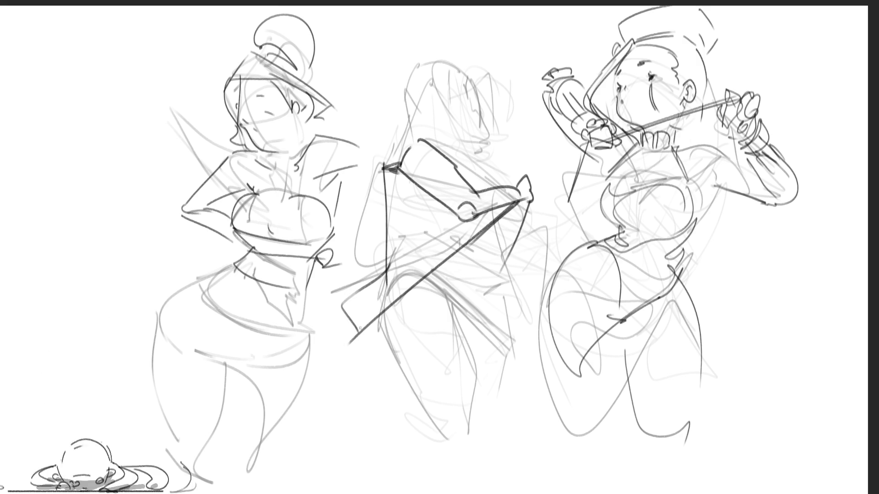
{"action": "left_click_drag", "start_coordinate": [481, 224], "coordinate": [344, 344]}
{"action": "left_click_drag", "start_coordinate": [528, 203], "coordinate": [500, 272]}
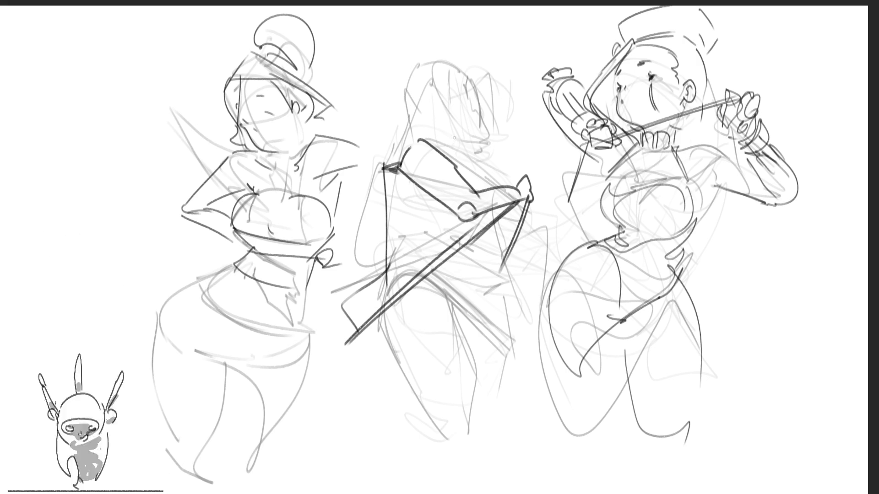
Draw the middle figure's neck and face profile, redoing attempts, then add an ear.
{"action": "mouse_move", "coordinate": [454, 137]}
{"action": "left_mouse_down"}
{"action": "mouse_move", "coordinate": [456, 155]}
{"action": "mouse_move", "coordinate": [486, 129]}
{"action": "left_mouse_up"}
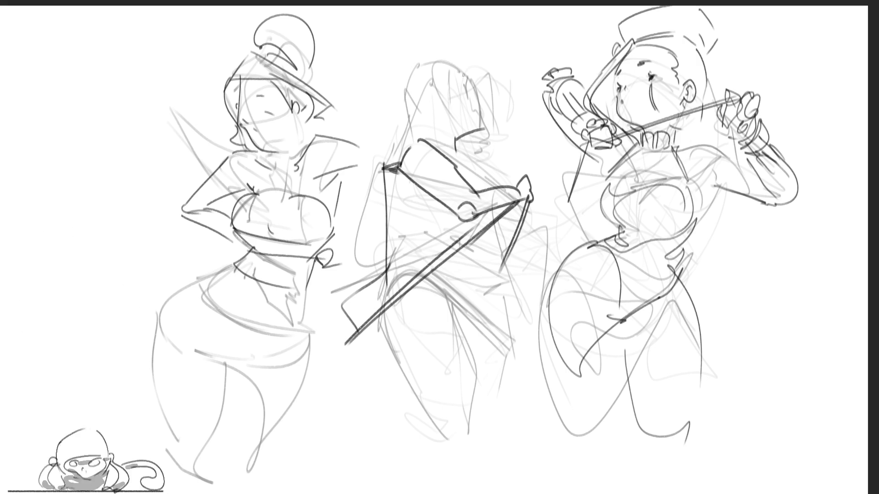
{"action": "mouse_move", "coordinate": [467, 82]}
{"action": "left_mouse_down"}
{"action": "mouse_move", "coordinate": [463, 92]}
{"action": "mouse_move", "coordinate": [471, 69]}
{"action": "mouse_move", "coordinate": [464, 91]}
{"action": "mouse_move", "coordinate": [485, 99]}
{"action": "mouse_move", "coordinate": [487, 131]}
{"action": "left_mouse_up"}
{"action": "key", "text": "ctrl+z"}
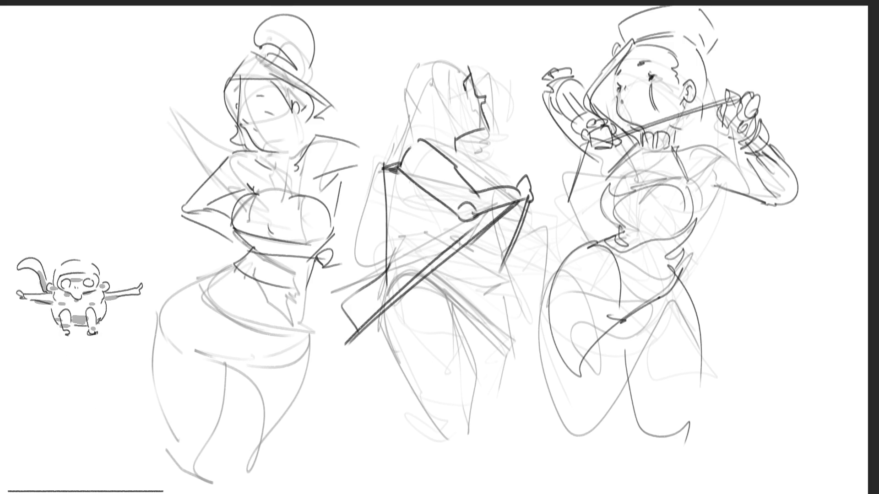
{"action": "left_click_drag", "start_coordinate": [509, 98], "coordinate": [484, 113]}
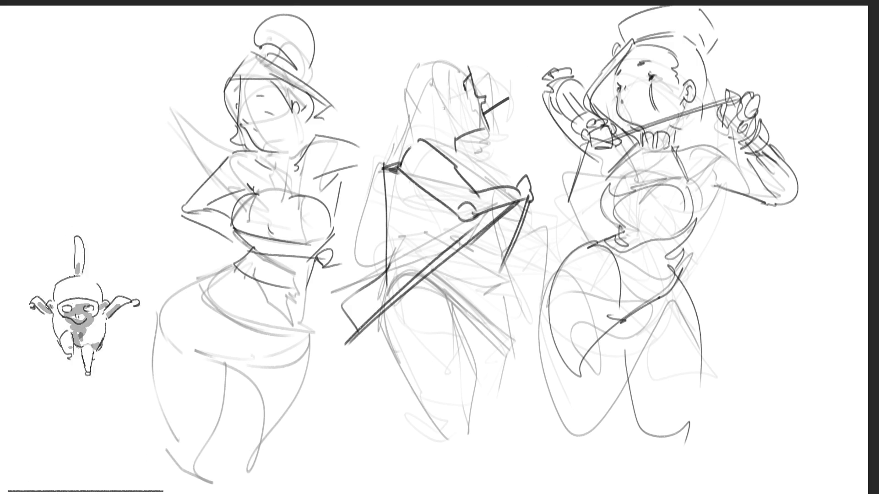
{"action": "key", "text": "ctrl+z"}
{"action": "key", "text": "ctrl+z"}
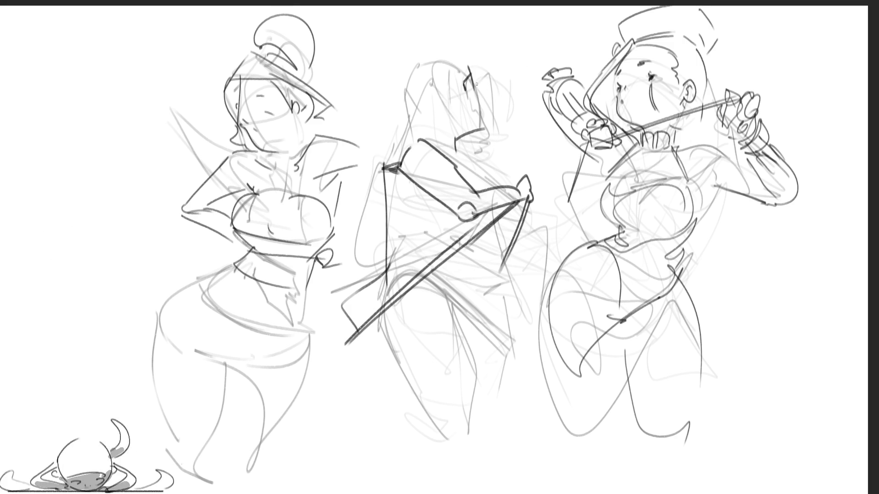
{"action": "left_click_drag", "start_coordinate": [458, 66], "coordinate": [485, 132]}
{"action": "key", "text": "ctrl+z"}
{"action": "mouse_move", "coordinate": [456, 66]}
{"action": "left_mouse_down"}
{"action": "mouse_move", "coordinate": [477, 92]}
{"action": "mouse_move", "coordinate": [485, 133]}
{"action": "left_mouse_up"}
{"action": "key", "text": "ctrl+z"}
{"action": "mouse_move", "coordinate": [459, 62]}
{"action": "left_mouse_down"}
{"action": "mouse_move", "coordinate": [486, 127]}
{"action": "mouse_move", "coordinate": [472, 123]}
{"action": "left_mouse_up"}
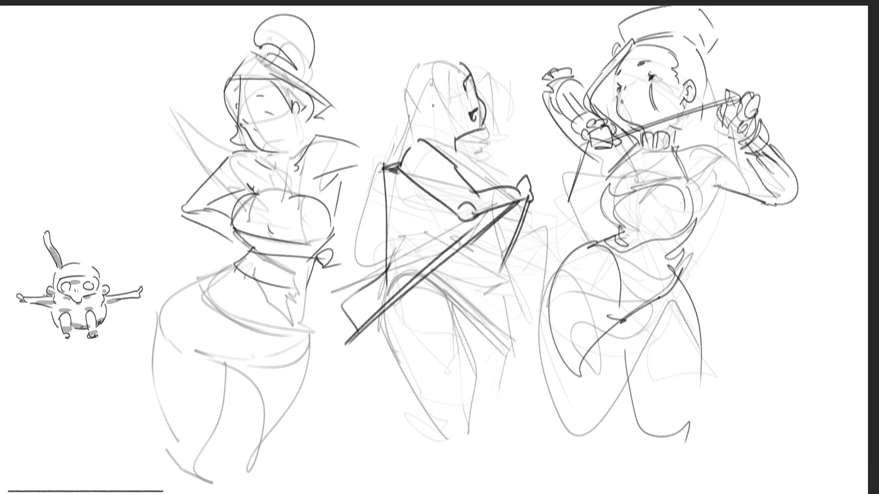
{"action": "mouse_move", "coordinate": [432, 98]}
{"action": "left_mouse_down"}
{"action": "mouse_move", "coordinate": [421, 114]}
{"action": "mouse_move", "coordinate": [440, 115]}
{"action": "left_mouse_up"}
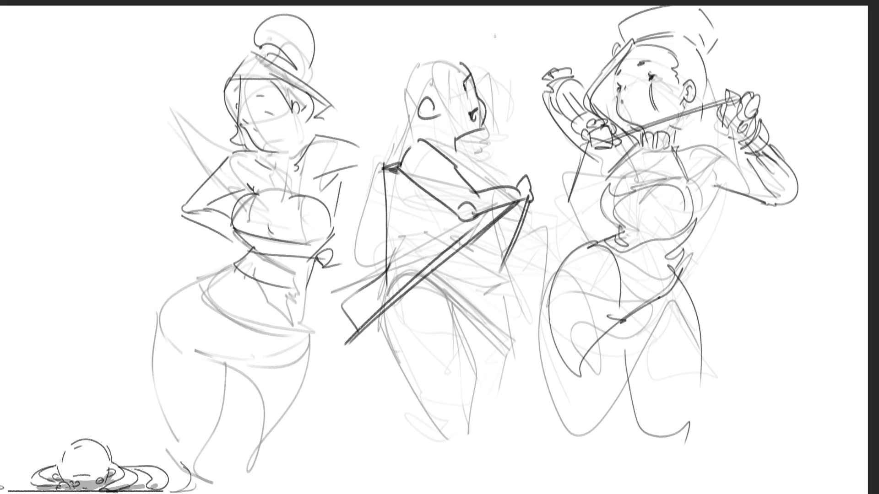
Draw a shorter diagonal across the middle figure's head and darken her arm.
{"action": "left_click_drag", "start_coordinate": [497, 35], "coordinate": [345, 157]}
{"action": "key", "text": "ctrl+z"}
{"action": "left_click_drag", "start_coordinate": [521, 31], "coordinate": [380, 117]}
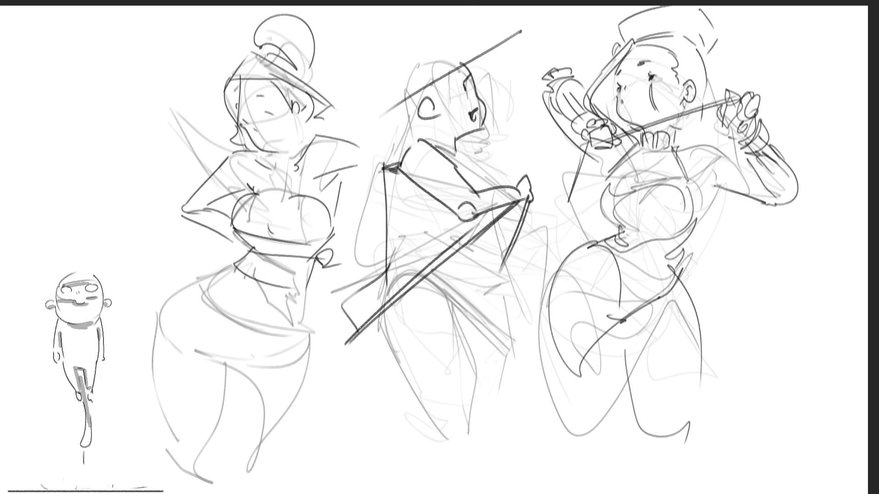
{"action": "left_click_drag", "start_coordinate": [459, 162], "coordinate": [481, 183]}
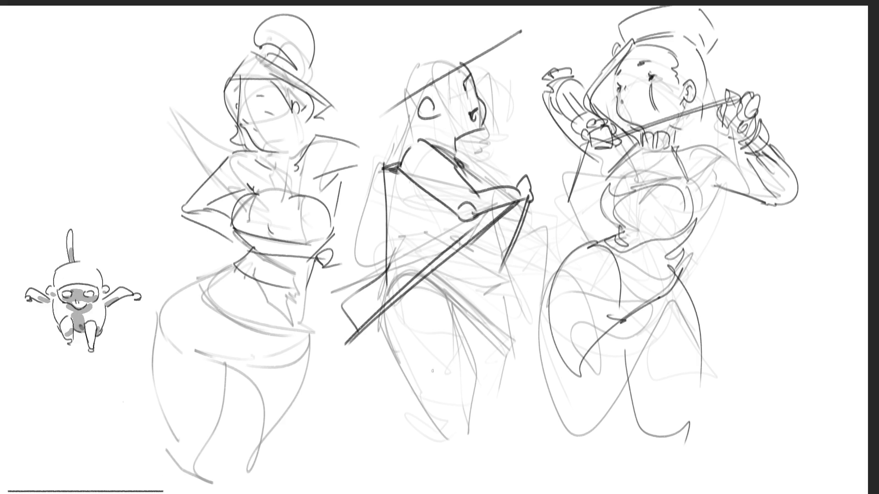
Sketch dark lines over the middle figure's hip, torso, lower body and leg.
{"action": "left_click_drag", "start_coordinate": [385, 306], "coordinate": [369, 437]}
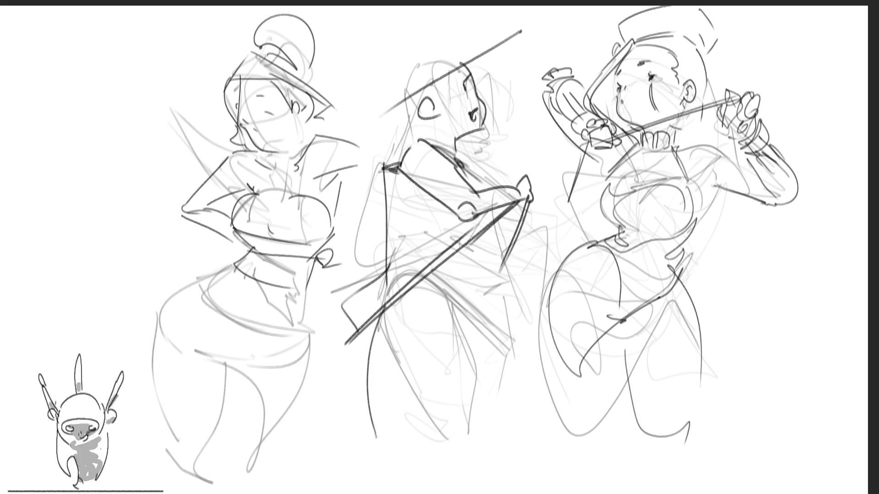
{"action": "key", "text": "ctrl+z"}
{"action": "mouse_move", "coordinate": [350, 350]}
{"action": "left_mouse_down"}
{"action": "mouse_move", "coordinate": [339, 369]}
{"action": "mouse_move", "coordinate": [419, 303]}
{"action": "left_mouse_up"}
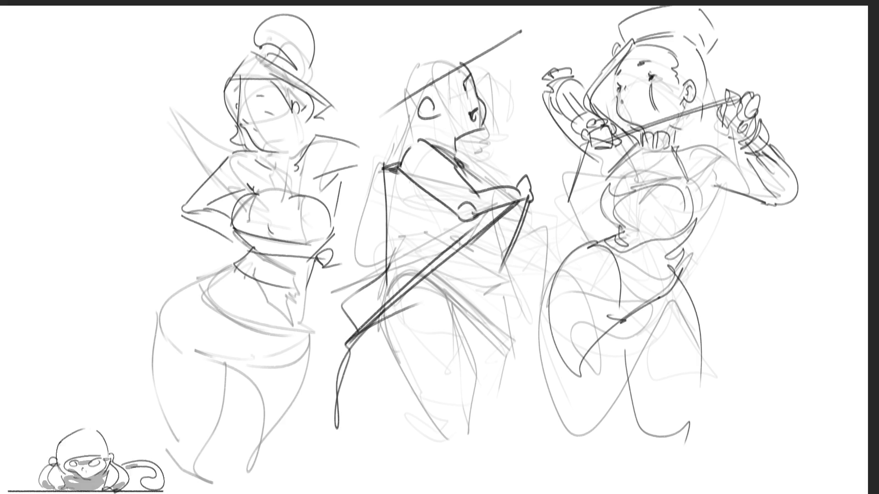
{"action": "left_click_drag", "start_coordinate": [369, 322], "coordinate": [438, 299]}
{"action": "left_click_drag", "start_coordinate": [481, 232], "coordinate": [455, 302]}
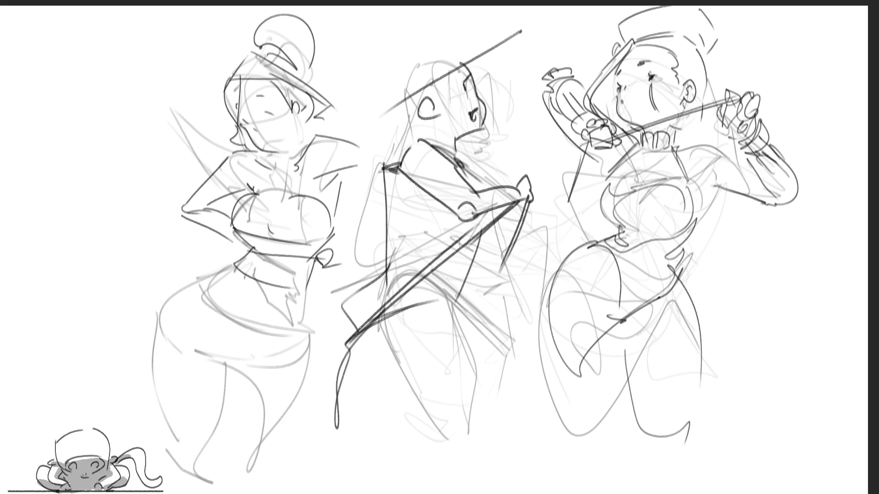
{"action": "mouse_move", "coordinate": [470, 262]}
{"action": "left_mouse_down"}
{"action": "mouse_move", "coordinate": [421, 309]}
{"action": "mouse_move", "coordinate": [458, 307]}
{"action": "mouse_move", "coordinate": [453, 328]}
{"action": "left_mouse_up"}
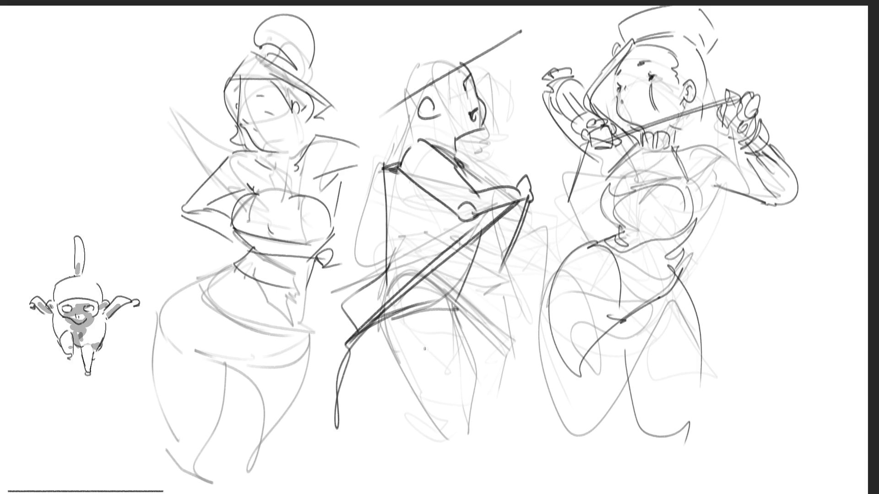
{"action": "left_click_drag", "start_coordinate": [389, 302], "coordinate": [339, 397]}
{"action": "left_click_drag", "start_coordinate": [441, 312], "coordinate": [326, 414]}
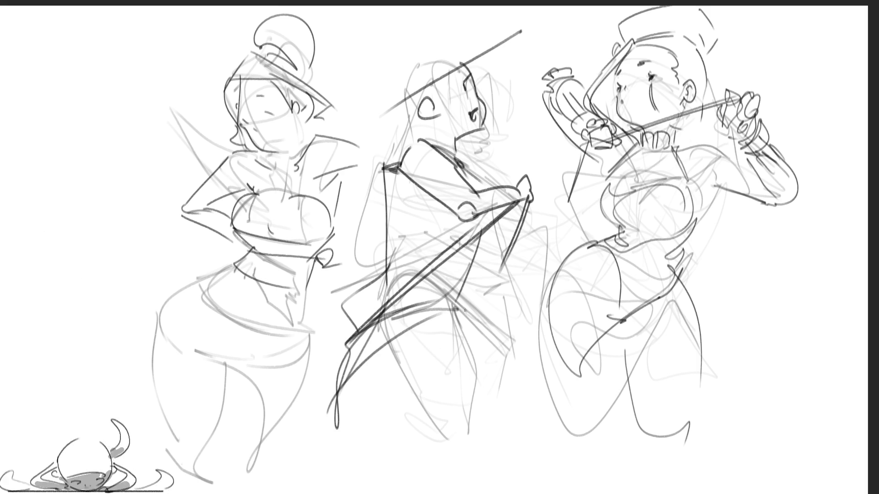
{"action": "left_click_drag", "start_coordinate": [460, 284], "coordinate": [380, 446]}
{"action": "mouse_move", "coordinate": [450, 286]}
{"action": "left_mouse_down"}
{"action": "mouse_move", "coordinate": [460, 390]}
{"action": "mouse_move", "coordinate": [454, 440]}
{"action": "left_mouse_up"}
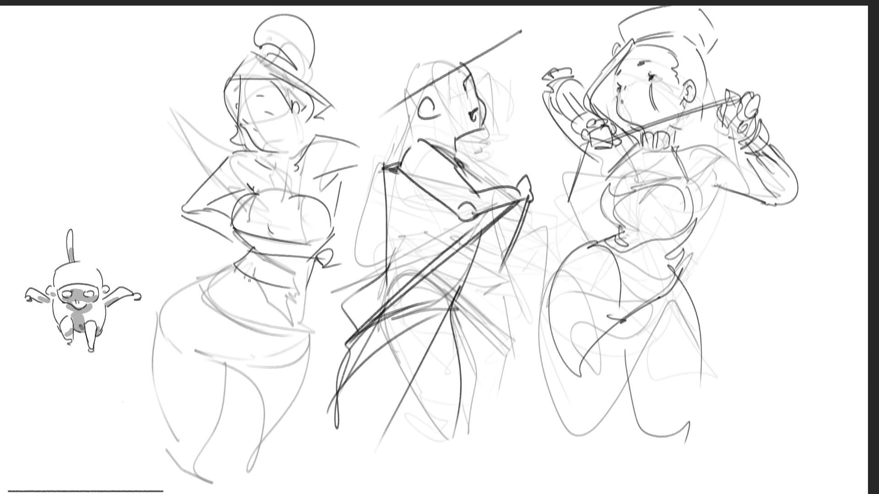
Darken the left figure's waist, hips and lower leg, then shift the second sheet right.
{"action": "mouse_move", "coordinate": [233, 266]}
{"action": "left_mouse_down"}
{"action": "mouse_move", "coordinate": [200, 293]}
{"action": "mouse_move", "coordinate": [280, 329]}
{"action": "left_mouse_up"}
{"action": "mouse_move", "coordinate": [312, 289]}
{"action": "left_mouse_down"}
{"action": "mouse_move", "coordinate": [308, 378]}
{"action": "mouse_move", "coordinate": [253, 460]}
{"action": "left_mouse_up"}
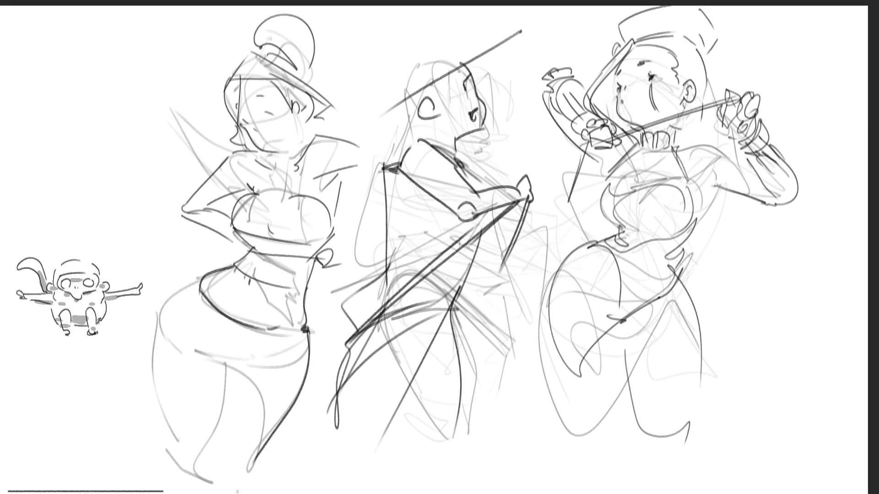
{"action": "mouse_move", "coordinate": [202, 275]}
{"action": "left_mouse_down"}
{"action": "mouse_move", "coordinate": [167, 305]}
{"action": "mouse_move", "coordinate": [152, 363]}
{"action": "mouse_move", "coordinate": [185, 483]}
{"action": "left_mouse_up"}
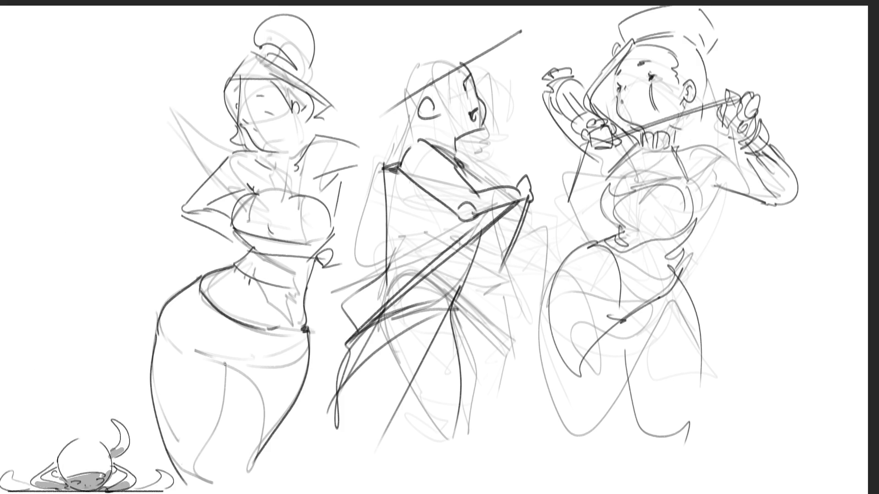
{"action": "left_click_drag", "start_coordinate": [194, 349], "coordinate": [261, 363]}
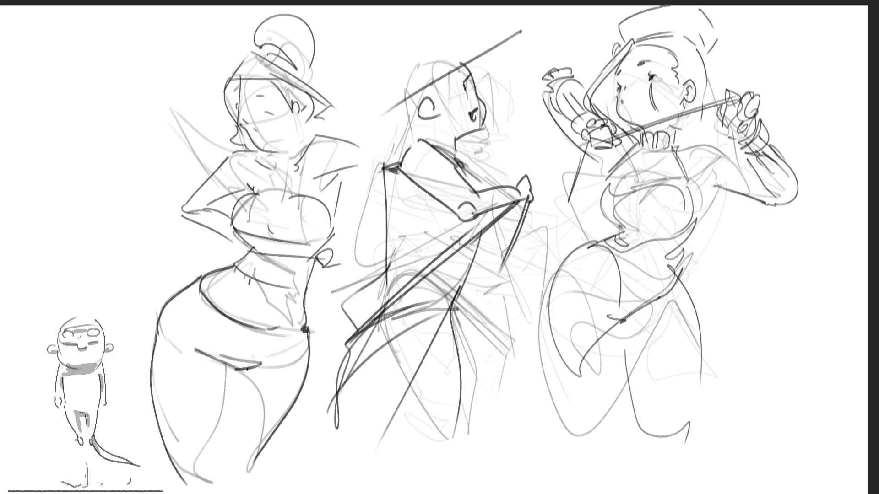
{"action": "left_click_drag", "start_coordinate": [218, 359], "coordinate": [227, 383]}
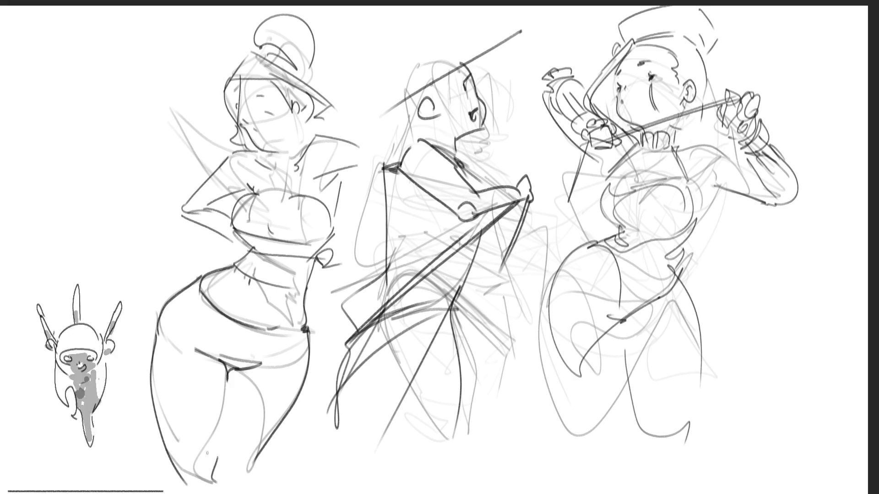
{"action": "key", "text": "ctrl+z"}
{"action": "left_click_drag", "start_coordinate": [206, 450], "coordinate": [201, 483]}
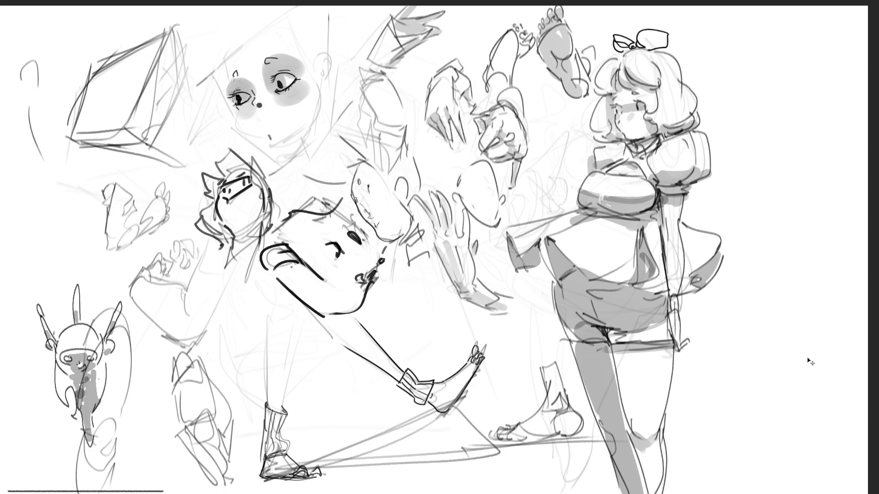
{"action": "left_click_drag", "start_coordinate": [582, 219], "coordinate": [705, 219]}
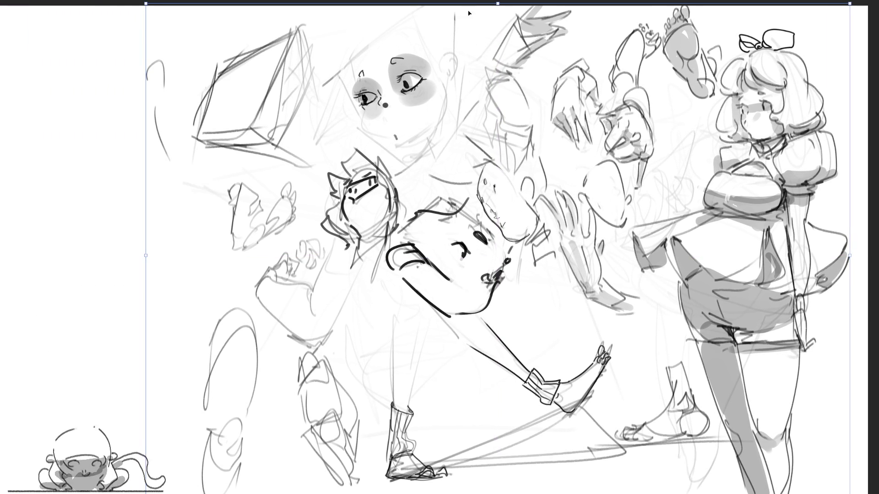
Confirm the sheet's new position and fade out the large-eyed face sketch near the top.
{"action": "key", "text": "Return"}
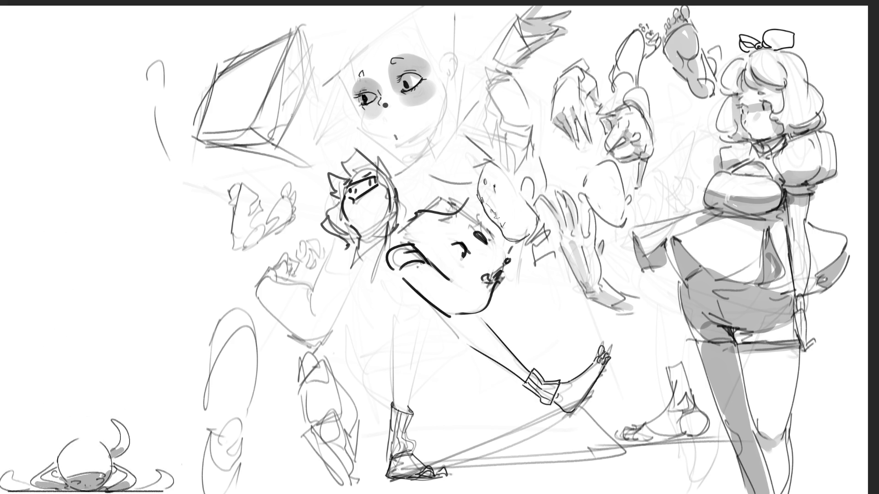
{"action": "mouse_move", "coordinate": [375, 74]}
{"action": "left_mouse_down"}
{"action": "mouse_move", "coordinate": [403, 92]}
{"action": "mouse_move", "coordinate": [375, 101]}
{"action": "mouse_move", "coordinate": [367, 156]}
{"action": "mouse_move", "coordinate": [363, 79]}
{"action": "mouse_move", "coordinate": [344, 101]}
{"action": "mouse_move", "coordinate": [375, 82]}
{"action": "left_mouse_up"}
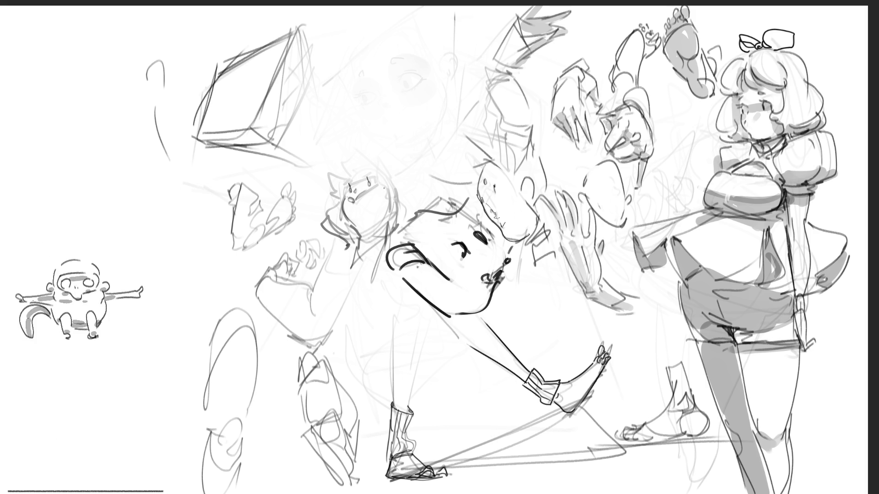
Draw ears and a dark head outline over the spiky head, plus short neck lines.
{"action": "mouse_move", "coordinate": [383, 166]}
{"action": "left_mouse_down"}
{"action": "mouse_move", "coordinate": [374, 157]}
{"action": "mouse_move", "coordinate": [375, 186]}
{"action": "left_mouse_up"}
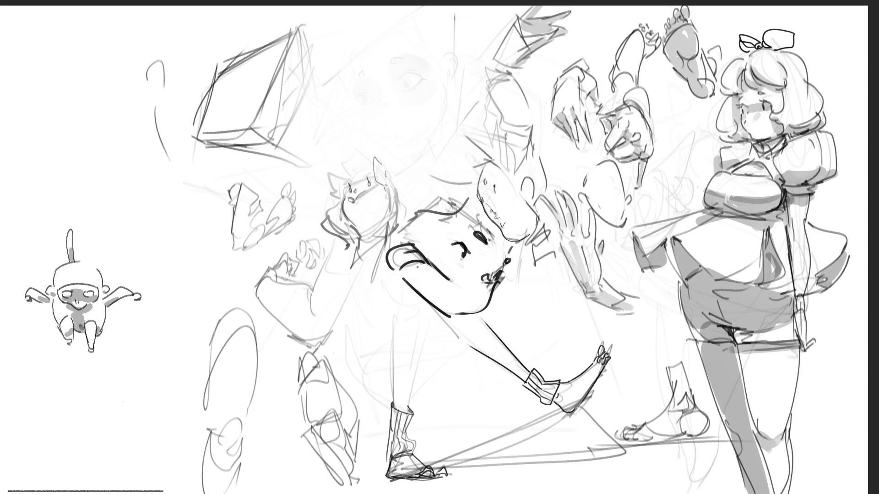
{"action": "mouse_move", "coordinate": [334, 162]}
{"action": "left_mouse_down"}
{"action": "mouse_move", "coordinate": [354, 145]}
{"action": "mouse_move", "coordinate": [373, 157]}
{"action": "mouse_move", "coordinate": [337, 198]}
{"action": "left_mouse_up"}
{"action": "mouse_move", "coordinate": [389, 171]}
{"action": "left_mouse_down"}
{"action": "mouse_move", "coordinate": [398, 208]}
{"action": "mouse_move", "coordinate": [330, 207]}
{"action": "left_mouse_up"}
{"action": "mouse_move", "coordinate": [337, 205]}
{"action": "left_mouse_down"}
{"action": "mouse_move", "coordinate": [317, 232]}
{"action": "mouse_move", "coordinate": [351, 238]}
{"action": "left_mouse_up"}
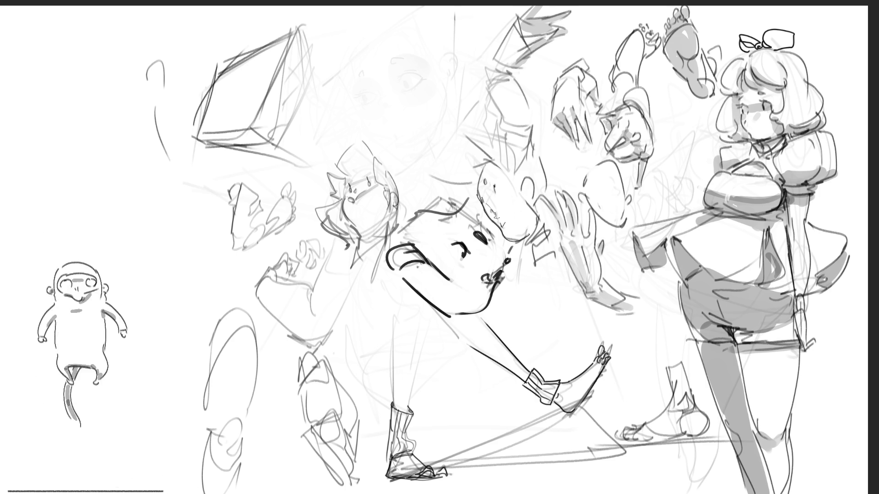
{"action": "mouse_move", "coordinate": [389, 204]}
{"action": "left_mouse_down"}
{"action": "mouse_move", "coordinate": [402, 231]}
{"action": "mouse_move", "coordinate": [364, 224]}
{"action": "left_mouse_up"}
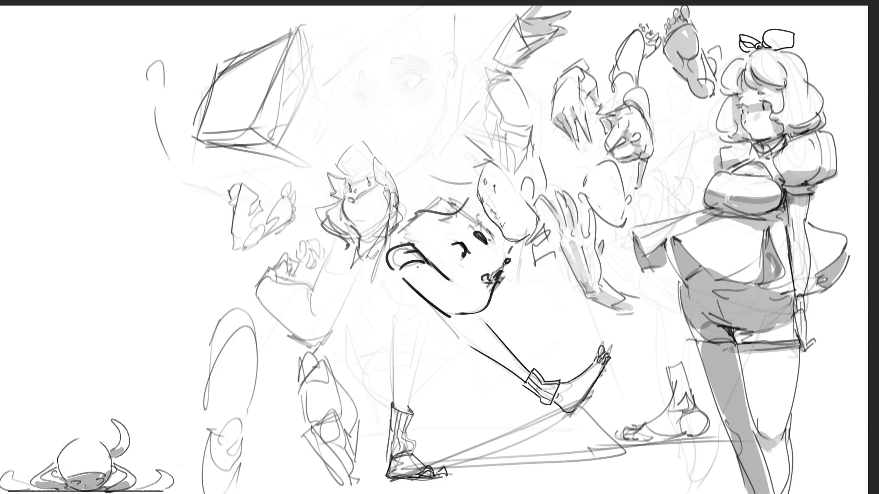
{"action": "mouse_move", "coordinate": [349, 246]}
{"action": "left_mouse_down"}
{"action": "mouse_move", "coordinate": [362, 262]}
{"action": "mouse_move", "coordinate": [381, 253]}
{"action": "left_mouse_up"}
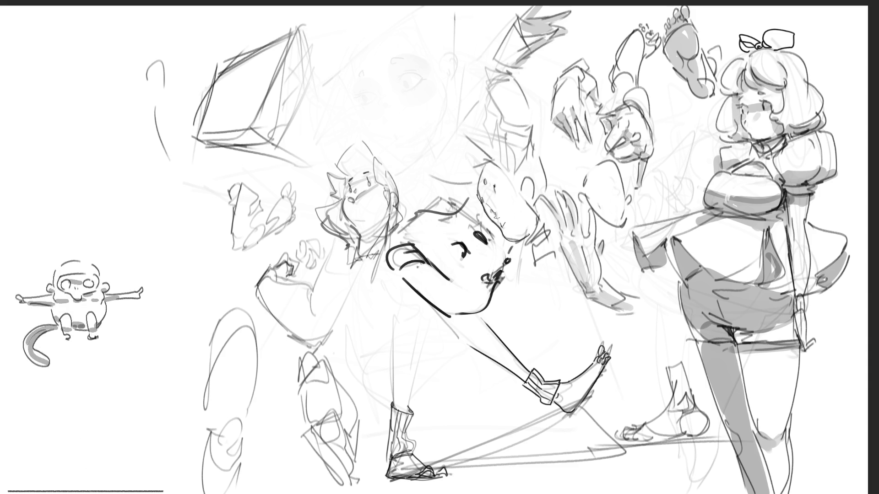
Darken the OK-sign hand sketch and add strokes along the arm and shoulder.
{"action": "mouse_move", "coordinate": [269, 266]}
{"action": "left_mouse_down"}
{"action": "mouse_move", "coordinate": [299, 264]}
{"action": "mouse_move", "coordinate": [292, 278]}
{"action": "mouse_move", "coordinate": [268, 282]}
{"action": "mouse_move", "coordinate": [283, 284]}
{"action": "mouse_move", "coordinate": [304, 341]}
{"action": "mouse_move", "coordinate": [334, 330]}
{"action": "left_mouse_up"}
{"action": "left_click_drag", "start_coordinate": [313, 292], "coordinate": [307, 315]}
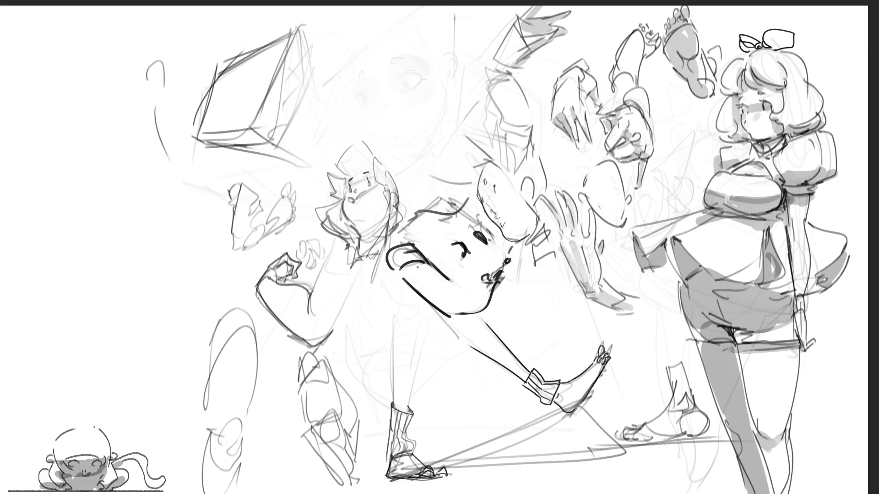
{"action": "mouse_move", "coordinate": [334, 245]}
{"action": "left_mouse_down"}
{"action": "mouse_move", "coordinate": [309, 294]}
{"action": "mouse_move", "coordinate": [325, 340]}
{"action": "left_mouse_up"}
{"action": "left_click_drag", "start_coordinate": [374, 258], "coordinate": [341, 313]}
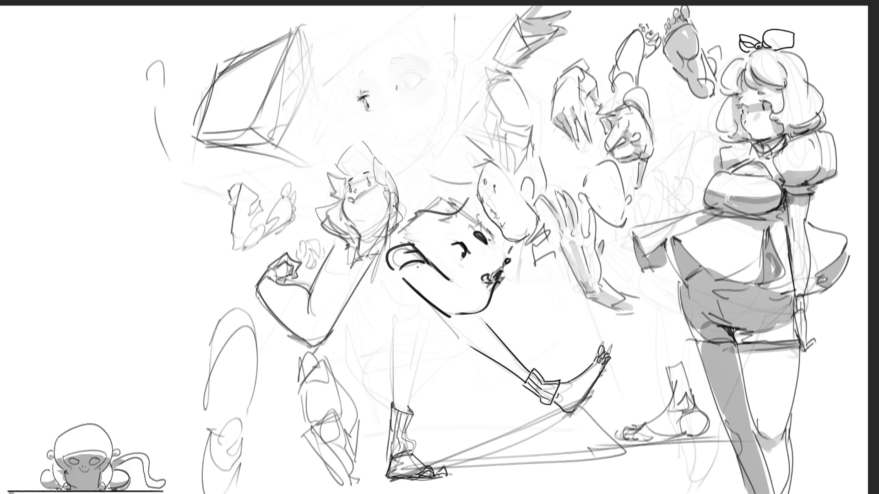
Add eye and brow details to the large-eyed face, undoing stray strokes.
{"action": "mouse_move", "coordinate": [410, 78]}
{"action": "left_mouse_down"}
{"action": "mouse_move", "coordinate": [420, 81]}
{"action": "mouse_move", "coordinate": [400, 78]}
{"action": "mouse_move", "coordinate": [422, 81]}
{"action": "mouse_move", "coordinate": [403, 93]}
{"action": "mouse_move", "coordinate": [418, 86]}
{"action": "mouse_move", "coordinate": [412, 76]}
{"action": "left_mouse_up"}
{"action": "left_click_drag", "start_coordinate": [413, 78], "coordinate": [422, 80]}
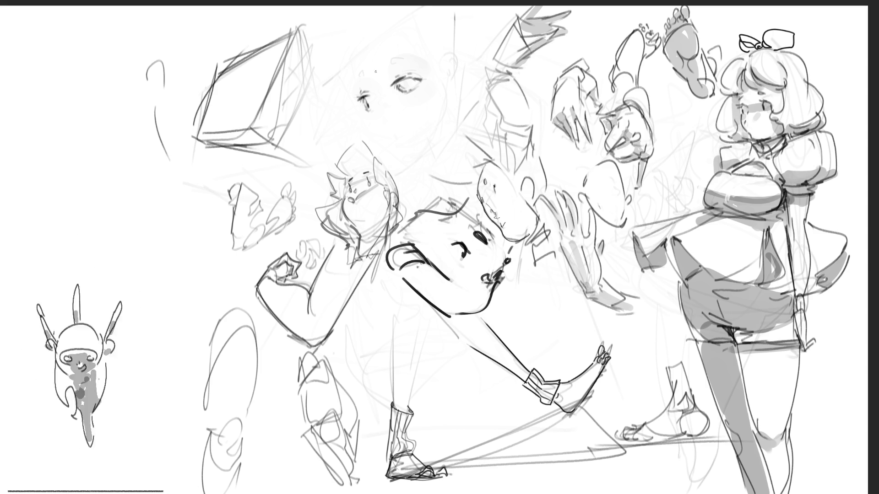
{"action": "left_click_drag", "start_coordinate": [346, 77], "coordinate": [407, 52]}
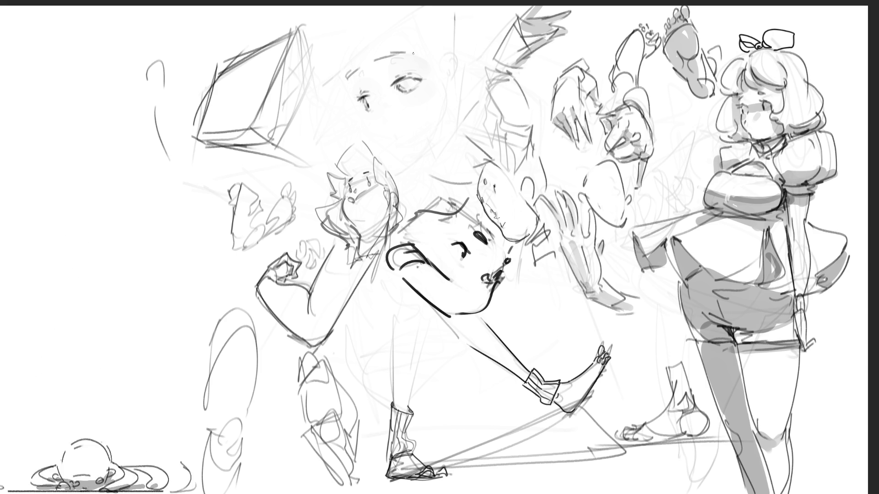
{"action": "left_click_drag", "start_coordinate": [348, 81], "coordinate": [355, 97]}
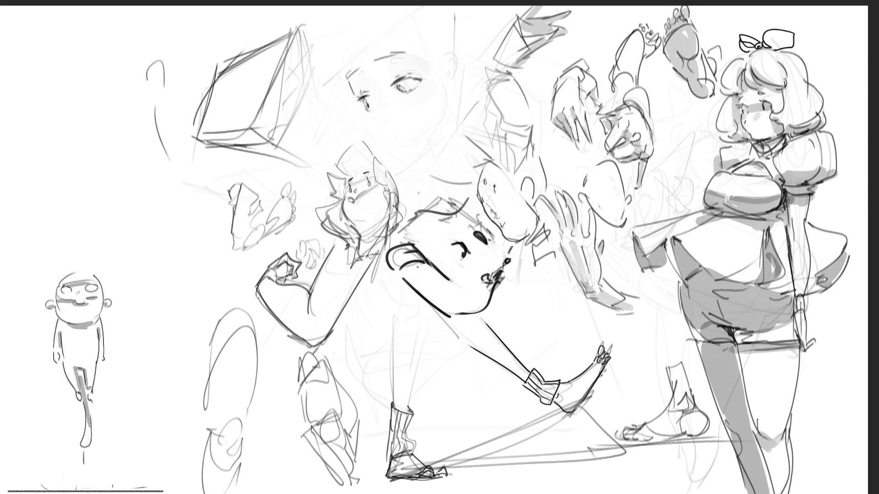
{"action": "key", "text": "ctrl+z"}
{"action": "key", "text": "ctrl+z"}
{"action": "key", "text": "ctrl+z"}
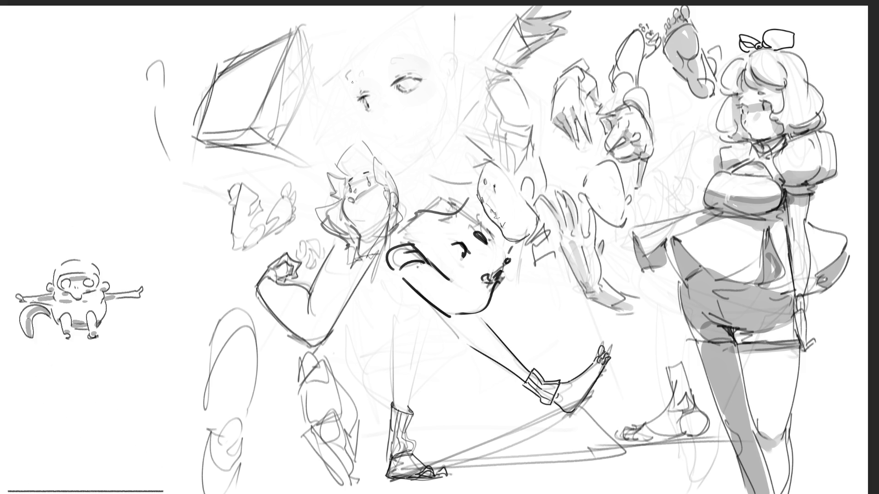
{"action": "key", "text": "ctrl+z"}
{"action": "mouse_move", "coordinate": [348, 82]}
{"action": "left_mouse_down"}
{"action": "mouse_move", "coordinate": [396, 62]}
{"action": "mouse_move", "coordinate": [363, 89]}
{"action": "left_mouse_up"}
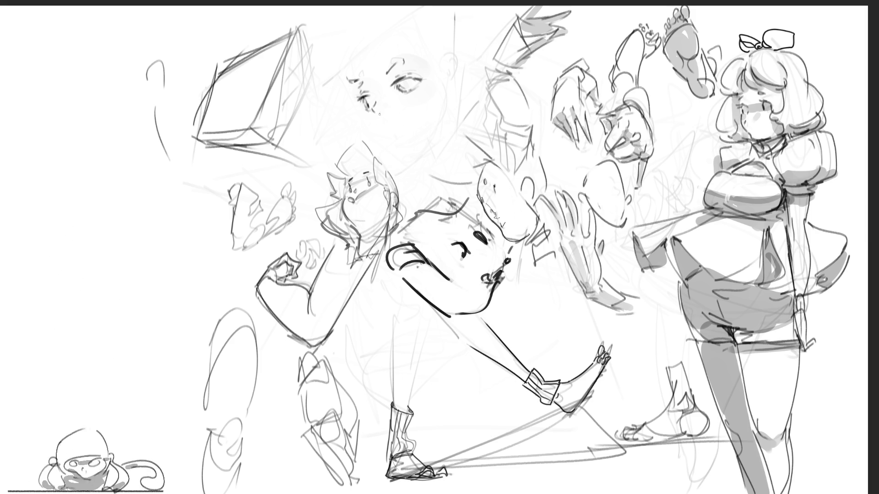
{"action": "mouse_move", "coordinate": [374, 115]}
{"action": "left_mouse_down"}
{"action": "mouse_move", "coordinate": [367, 131]}
{"action": "mouse_move", "coordinate": [389, 152]}
{"action": "mouse_move", "coordinate": [409, 155]}
{"action": "mouse_move", "coordinate": [438, 134]}
{"action": "left_mouse_up"}
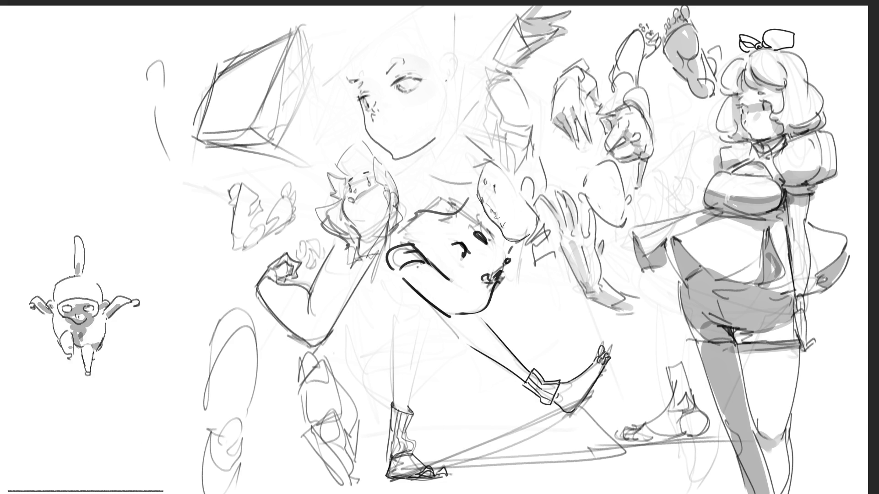
Draw the side of the face, an ear and the top-of-head outline.
{"action": "left_click_drag", "start_coordinate": [447, 80], "coordinate": [445, 122]}
{"action": "mouse_move", "coordinate": [450, 75]}
{"action": "left_mouse_down"}
{"action": "mouse_move", "coordinate": [453, 60]}
{"action": "mouse_move", "coordinate": [467, 86]}
{"action": "mouse_move", "coordinate": [448, 96]}
{"action": "mouse_move", "coordinate": [450, 105]}
{"action": "mouse_move", "coordinate": [457, 61]}
{"action": "mouse_move", "coordinate": [466, 81]}
{"action": "mouse_move", "coordinate": [459, 72]}
{"action": "mouse_move", "coordinate": [453, 92]}
{"action": "left_mouse_up"}
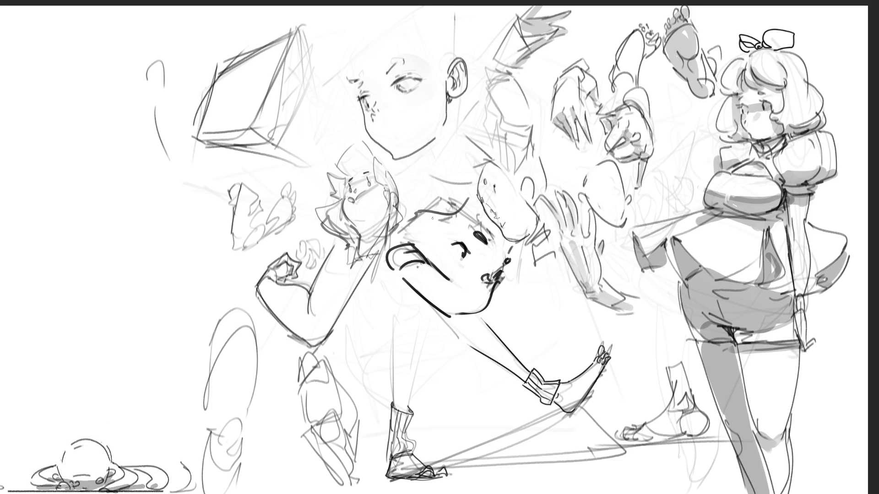
{"action": "mouse_move", "coordinate": [358, 81]}
{"action": "left_mouse_down"}
{"action": "mouse_move", "coordinate": [350, 81]}
{"action": "mouse_move", "coordinate": [355, 70]}
{"action": "mouse_move", "coordinate": [356, 89]}
{"action": "left_mouse_up"}
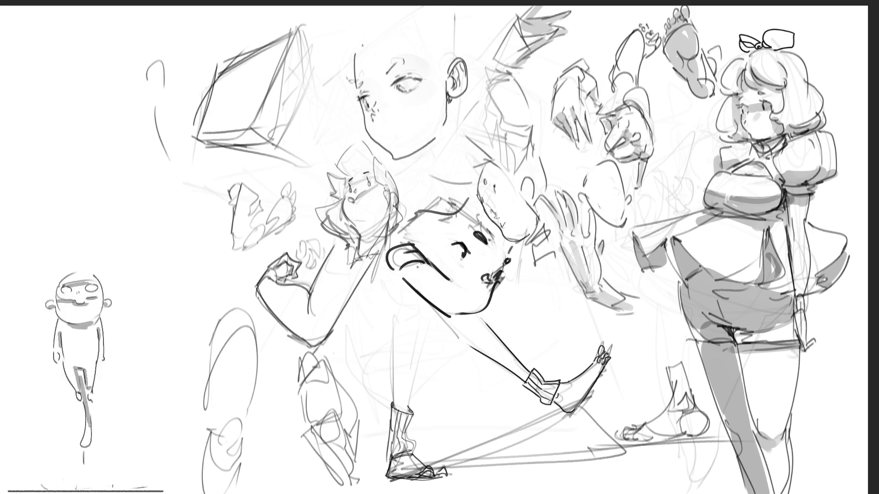
{"action": "mouse_move", "coordinate": [355, 53]}
{"action": "left_mouse_down"}
{"action": "mouse_move", "coordinate": [394, 23]}
{"action": "mouse_move", "coordinate": [436, 68]}
{"action": "left_mouse_up"}
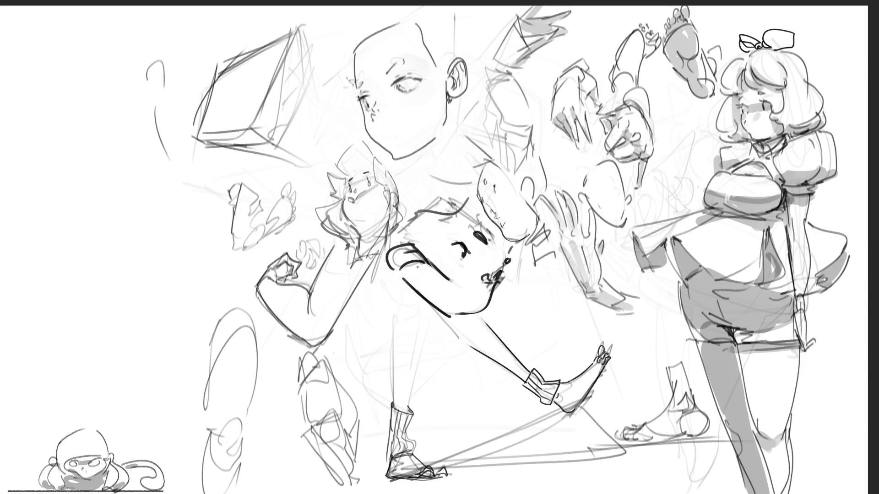
Add forehead and nose guidelines, darken jaw and skull, and sketch neck with chin hatching.
{"action": "left_click_drag", "start_coordinate": [349, 87], "coordinate": [445, 43]}
{"action": "left_click_drag", "start_coordinate": [333, 124], "coordinate": [431, 92]}
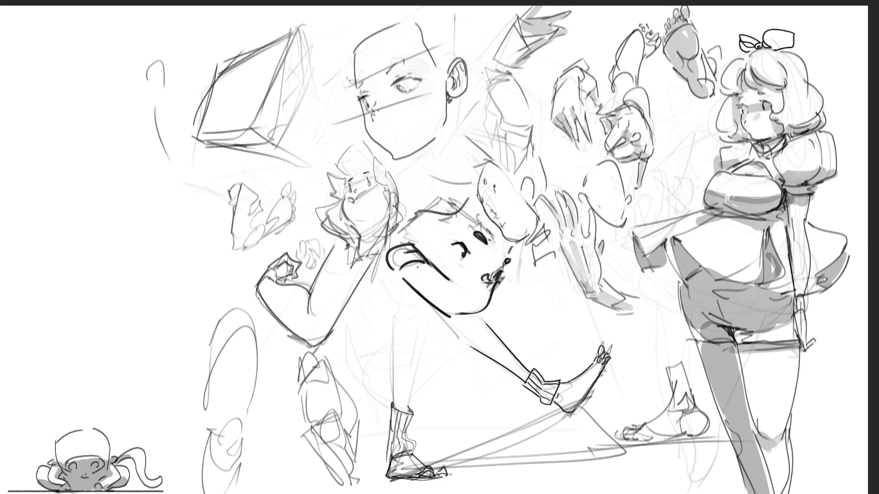
{"action": "left_click_drag", "start_coordinate": [378, 156], "coordinate": [449, 126]}
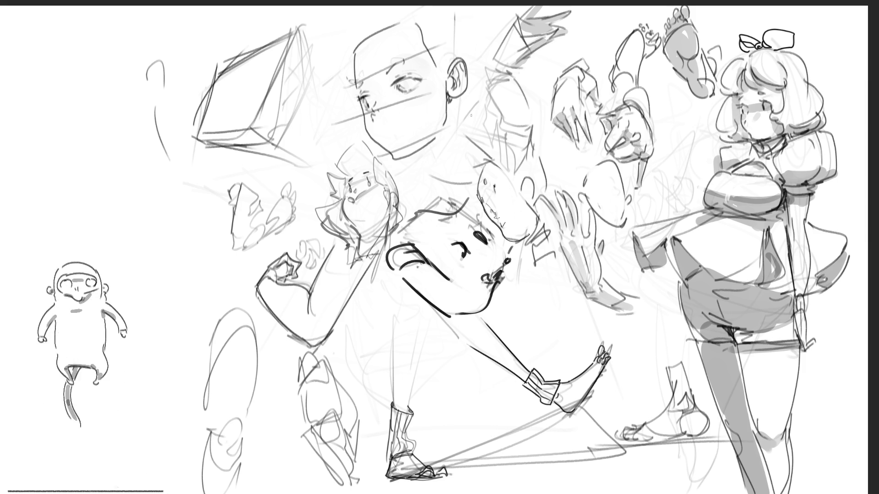
{"action": "left_click_drag", "start_coordinate": [338, 51], "coordinate": [419, 21]}
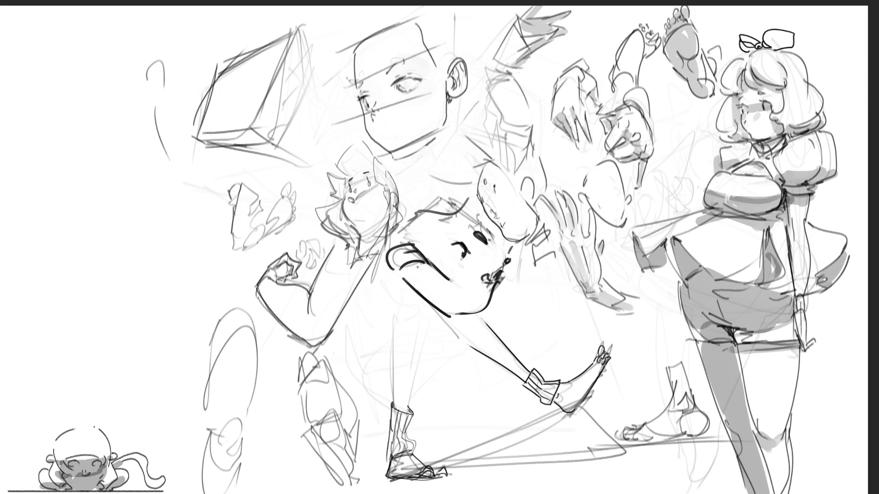
{"action": "mouse_move", "coordinate": [453, 98]}
{"action": "left_mouse_down"}
{"action": "mouse_move", "coordinate": [444, 150]}
{"action": "mouse_move", "coordinate": [407, 165]}
{"action": "left_mouse_up"}
{"action": "left_click_drag", "start_coordinate": [416, 142], "coordinate": [413, 159]}
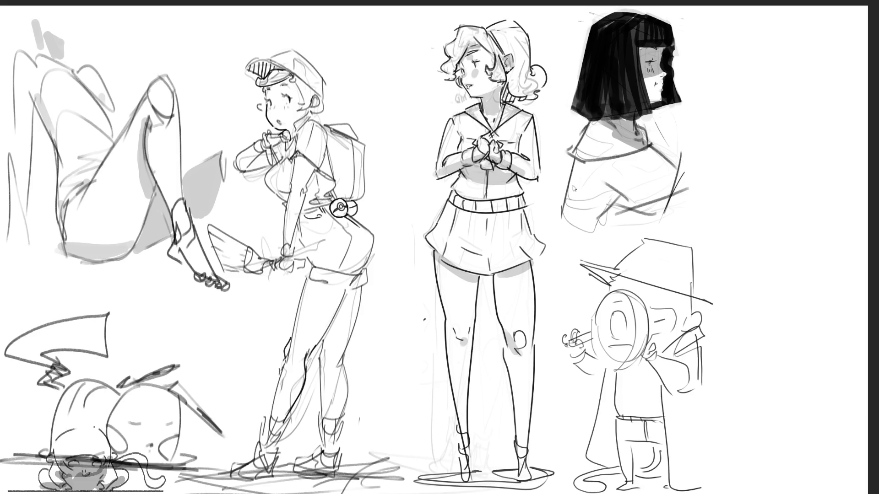
Free-transform the refined-character artwork and move it further right.
{"action": "key", "text": "ctrl+t"}
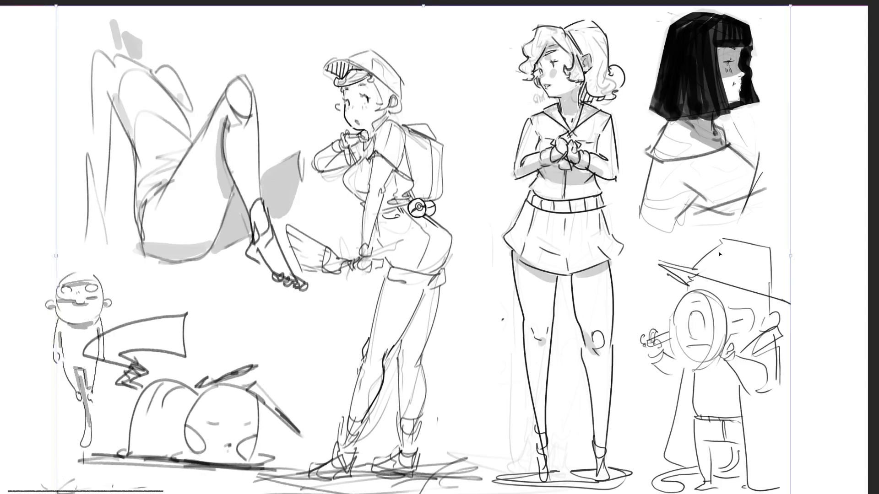
{"action": "left_click_drag", "start_coordinate": [720, 254], "coordinate": [781, 254]}
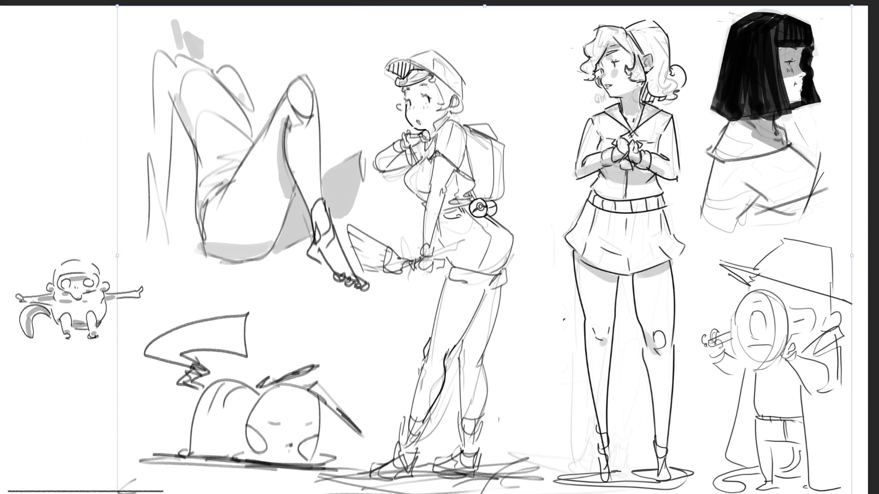
{"action": "key", "text": "Return"}
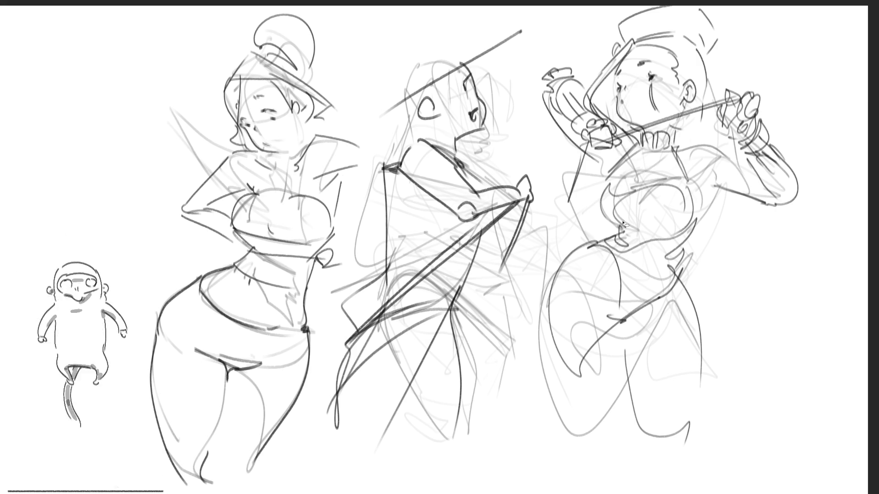
Lasso the left figure's head, move it up slightly, apply, and deselect.
{"action": "mouse_move", "coordinate": [333, 67]}
{"action": "left_mouse_down"}
{"action": "mouse_move", "coordinate": [231, 22]}
{"action": "mouse_move", "coordinate": [232, 149]}
{"action": "mouse_move", "coordinate": [266, 157]}
{"action": "mouse_move", "coordinate": [355, 127]}
{"action": "left_mouse_up"}
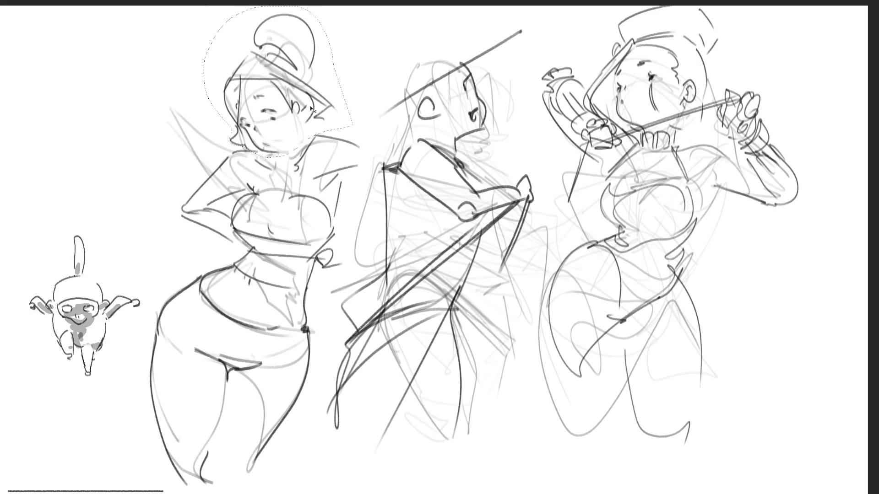
{"action": "left_click_drag", "start_coordinate": [305, 103], "coordinate": [300, 87]}
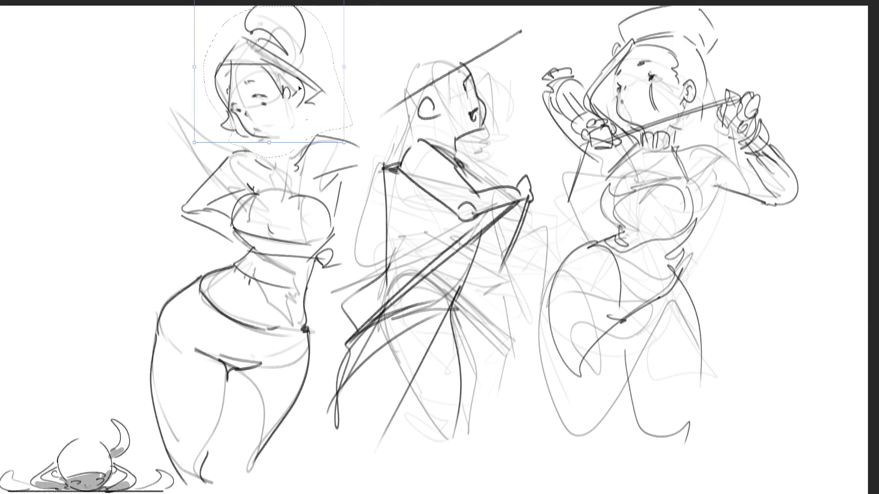
{"action": "key", "text": "Return"}
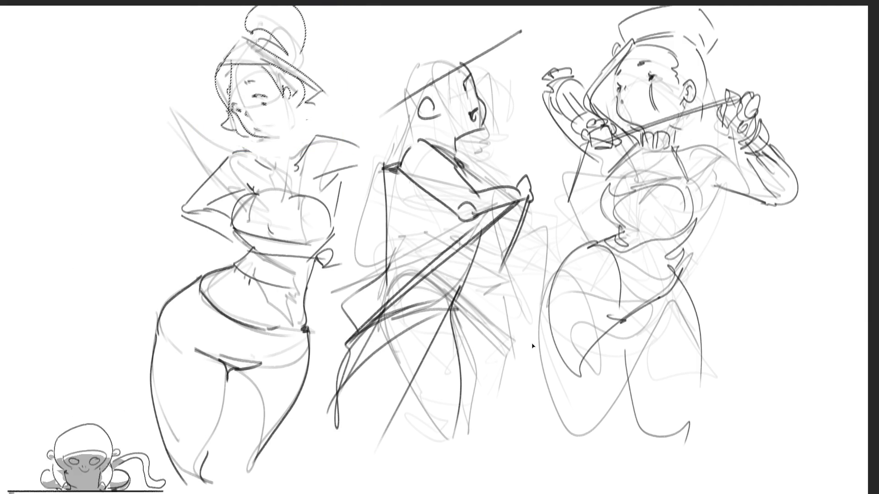
{"action": "key", "text": "ctrl+d"}
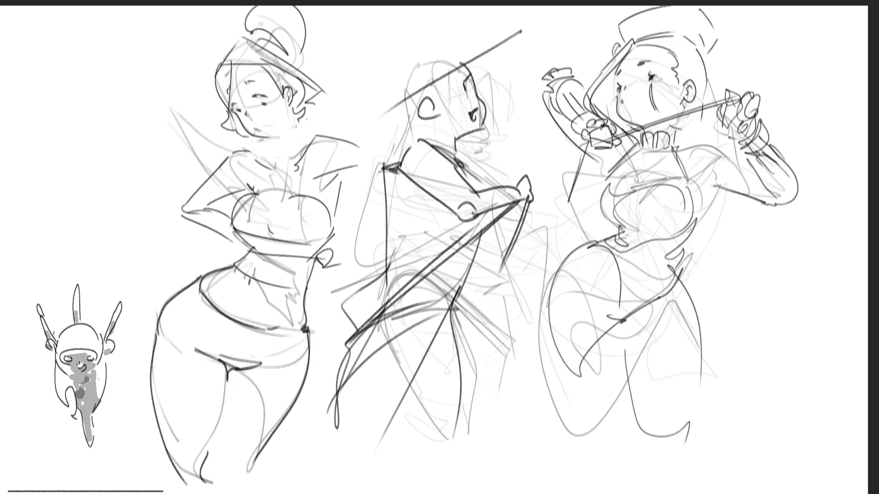
Draw neck and collar lines on the left figure, discarding a trial hand at the hip.
{"action": "mouse_move", "coordinate": [294, 114]}
{"action": "left_mouse_down"}
{"action": "mouse_move", "coordinate": [297, 149]}
{"action": "mouse_move", "coordinate": [271, 143]}
{"action": "mouse_move", "coordinate": [273, 155]}
{"action": "left_mouse_up"}
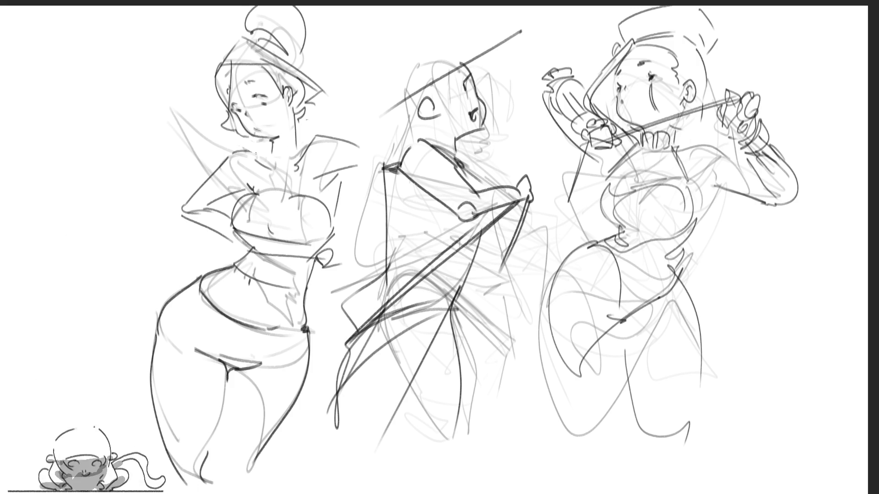
{"action": "mouse_move", "coordinate": [266, 164]}
{"action": "left_mouse_down"}
{"action": "mouse_move", "coordinate": [274, 176]}
{"action": "mouse_move", "coordinate": [294, 176]}
{"action": "left_mouse_up"}
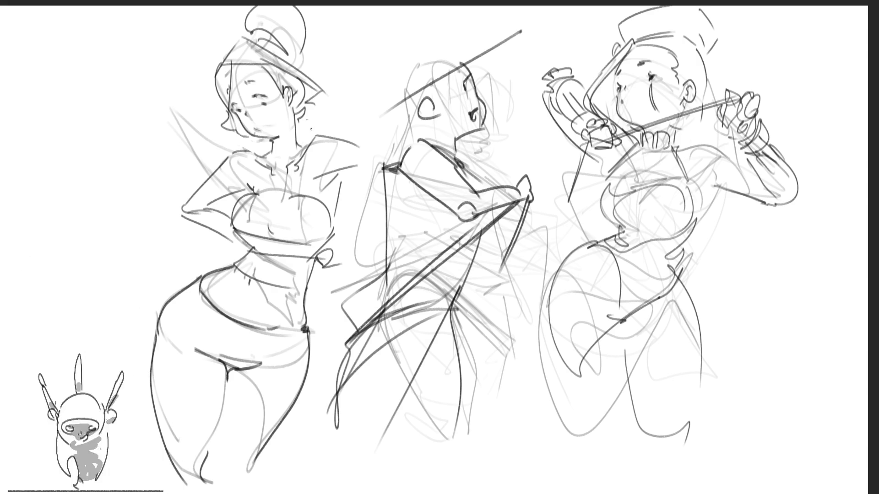
{"action": "mouse_move", "coordinate": [325, 241]}
{"action": "left_mouse_down"}
{"action": "mouse_move", "coordinate": [351, 260]}
{"action": "mouse_move", "coordinate": [378, 205]}
{"action": "mouse_move", "coordinate": [345, 239]}
{"action": "left_mouse_up"}
{"action": "key", "text": "ctrl+z"}
{"action": "key", "text": "ctrl+z"}
{"action": "key", "text": "ctrl+z"}
Brush a new arm stroke from the left figure's shoulder downward.
{"action": "left_click_drag", "start_coordinate": [339, 178], "coordinate": [371, 170]}
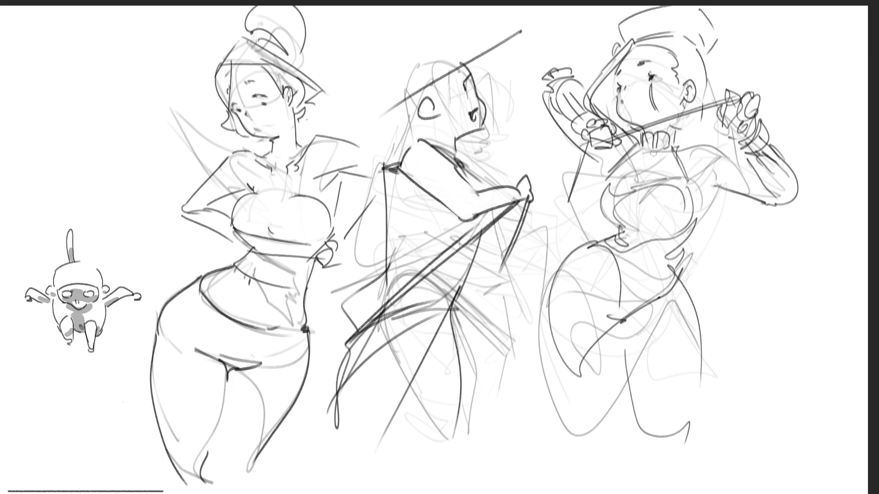
Sketch the right figure's collar, chest curve and vertical chest seams.
{"action": "mouse_move", "coordinate": [641, 151]}
{"action": "left_mouse_down"}
{"action": "mouse_move", "coordinate": [618, 179]}
{"action": "mouse_move", "coordinate": [657, 180]}
{"action": "left_mouse_up"}
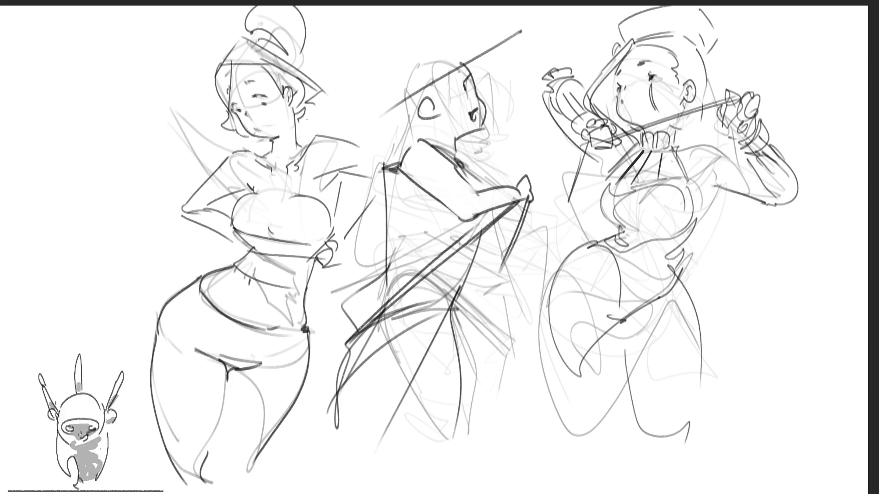
{"action": "mouse_move", "coordinate": [675, 151]}
{"action": "left_mouse_down"}
{"action": "mouse_move", "coordinate": [670, 177]}
{"action": "mouse_move", "coordinate": [613, 221]}
{"action": "left_mouse_up"}
{"action": "mouse_move", "coordinate": [626, 188]}
{"action": "left_mouse_down"}
{"action": "mouse_move", "coordinate": [625, 226]}
{"action": "mouse_move", "coordinate": [649, 224]}
{"action": "left_mouse_up"}
{"action": "mouse_move", "coordinate": [673, 183]}
{"action": "left_mouse_down"}
{"action": "mouse_move", "coordinate": [664, 236]}
{"action": "mouse_move", "coordinate": [619, 251]}
{"action": "mouse_move", "coordinate": [635, 251]}
{"action": "mouse_move", "coordinate": [620, 298]}
{"action": "left_mouse_up"}
Sketch the right figure's waist and hip lines, then touch up the left figure's hat.
{"action": "mouse_move", "coordinate": [659, 242]}
{"action": "left_mouse_down"}
{"action": "mouse_move", "coordinate": [647, 280]}
{"action": "mouse_move", "coordinate": [621, 310]}
{"action": "mouse_move", "coordinate": [663, 276]}
{"action": "left_mouse_up"}
{"action": "left_click_drag", "start_coordinate": [664, 276], "coordinate": [648, 299]}
{"action": "left_click_drag", "start_coordinate": [682, 232], "coordinate": [678, 251]}
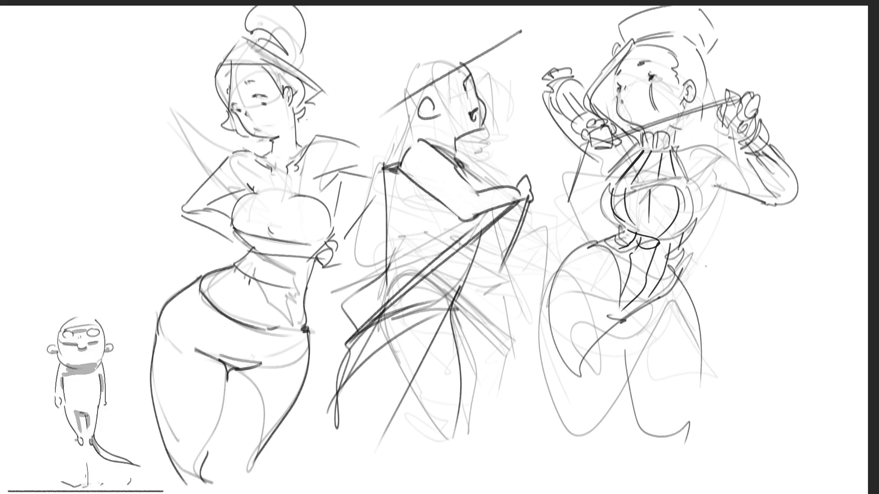
{"action": "mouse_move", "coordinate": [258, 39]}
{"action": "left_mouse_down"}
{"action": "mouse_move", "coordinate": [283, 46]}
{"action": "mouse_move", "coordinate": [312, 79]}
{"action": "left_mouse_up"}
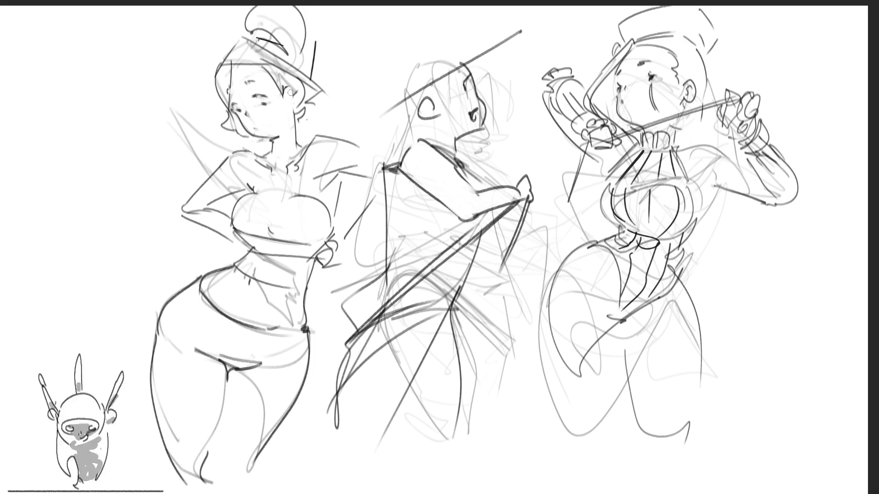
Add an earring, redraw the left hat with a sharp edge, erase old bun lines, and hatch her neck.
{"action": "mouse_move", "coordinate": [286, 84]}
{"action": "left_mouse_down"}
{"action": "mouse_move", "coordinate": [287, 98]}
{"action": "mouse_move", "coordinate": [297, 92]}
{"action": "mouse_move", "coordinate": [292, 103]}
{"action": "left_mouse_up"}
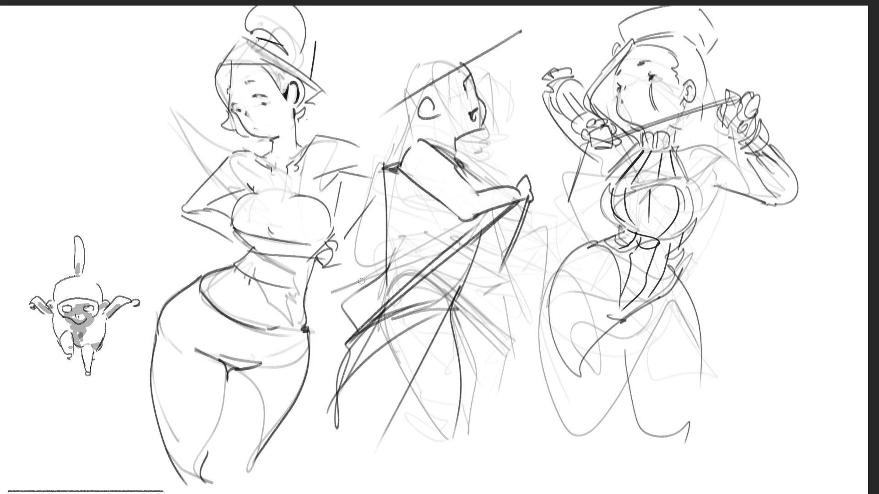
{"action": "mouse_move", "coordinate": [238, 44]}
{"action": "left_mouse_down"}
{"action": "mouse_move", "coordinate": [259, 30]}
{"action": "mouse_move", "coordinate": [330, 62]}
{"action": "mouse_move", "coordinate": [316, 85]}
{"action": "left_mouse_up"}
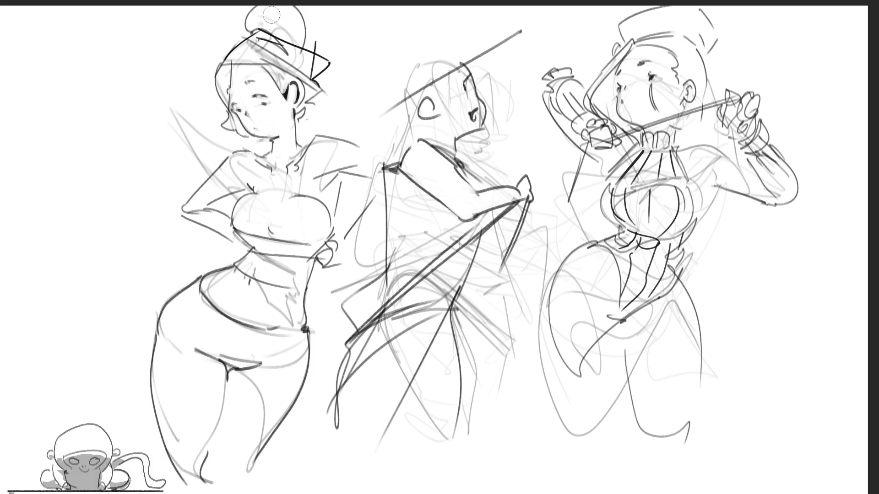
{"action": "mouse_move", "coordinate": [238, 31]}
{"action": "left_mouse_down"}
{"action": "mouse_move", "coordinate": [269, 20]}
{"action": "mouse_move", "coordinate": [315, 39]}
{"action": "mouse_move", "coordinate": [304, 23]}
{"action": "mouse_move", "coordinate": [324, 28]}
{"action": "left_mouse_up"}
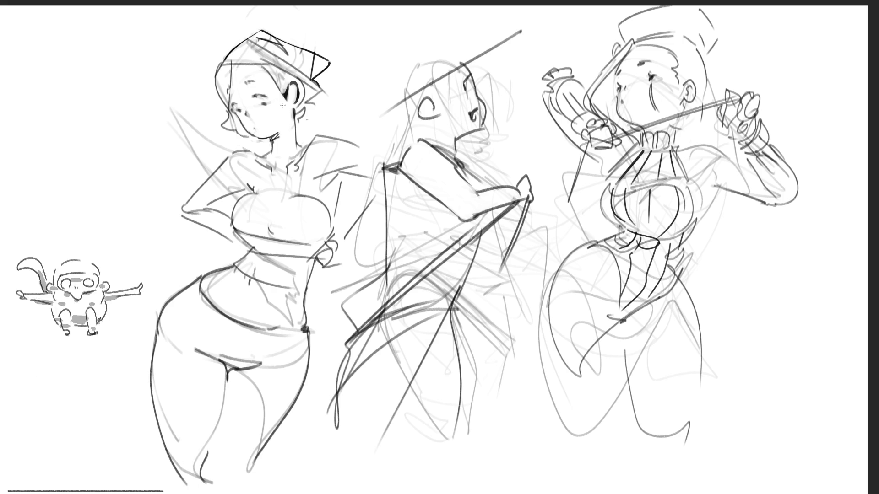
{"action": "left_click_drag", "start_coordinate": [283, 124], "coordinate": [275, 147]}
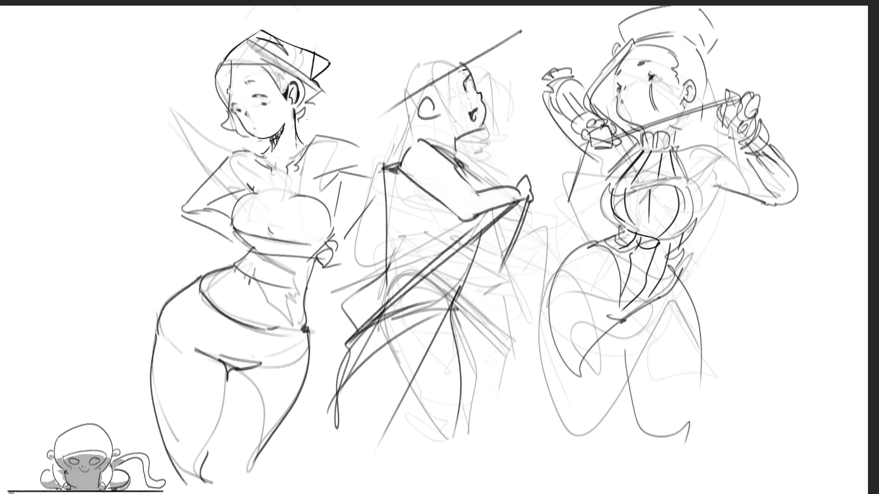
Draw the middle figure's long hat brim, undoing rejected strokes near her face.
{"action": "left_click_drag", "start_coordinate": [393, 111], "coordinate": [532, 33]}
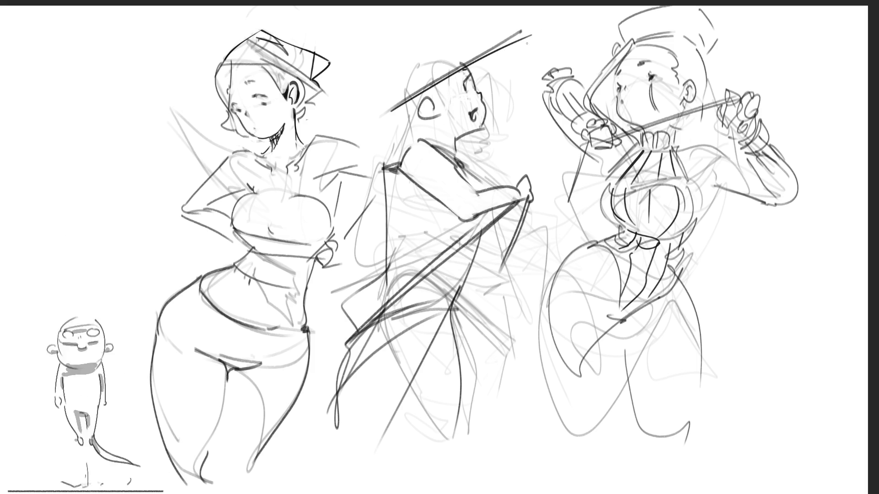
{"action": "left_click_drag", "start_coordinate": [480, 62], "coordinate": [538, 31]}
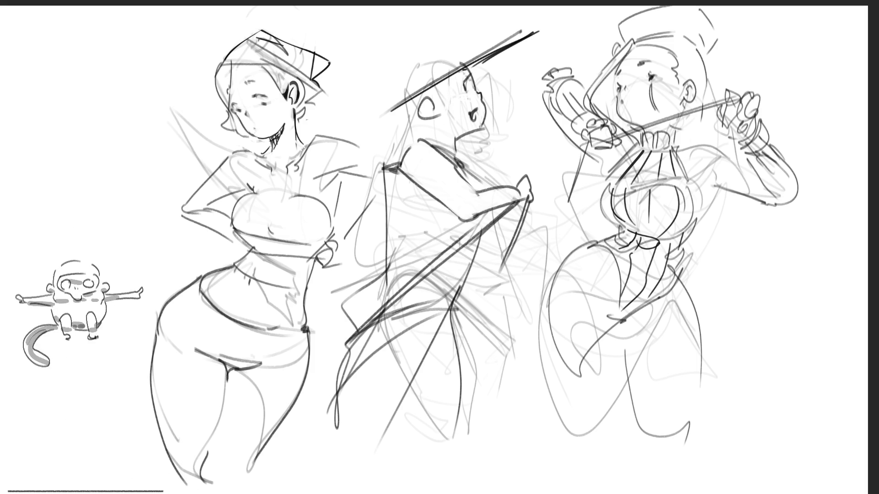
{"action": "left_click_drag", "start_coordinate": [453, 70], "coordinate": [356, 124]}
{"action": "mouse_move", "coordinate": [425, 91]}
{"action": "left_mouse_down"}
{"action": "mouse_move", "coordinate": [412, 115]}
{"action": "mouse_move", "coordinate": [423, 134]}
{"action": "mouse_move", "coordinate": [416, 137]}
{"action": "left_mouse_up"}
{"action": "key", "text": "ctrl+z"}
{"action": "key", "text": "ctrl+z"}
{"action": "mouse_move", "coordinate": [407, 105]}
{"action": "left_mouse_down"}
{"action": "mouse_move", "coordinate": [408, 133]}
{"action": "mouse_move", "coordinate": [414, 128]}
{"action": "mouse_move", "coordinate": [407, 139]}
{"action": "left_mouse_up"}
{"action": "key", "text": "ctrl+z"}
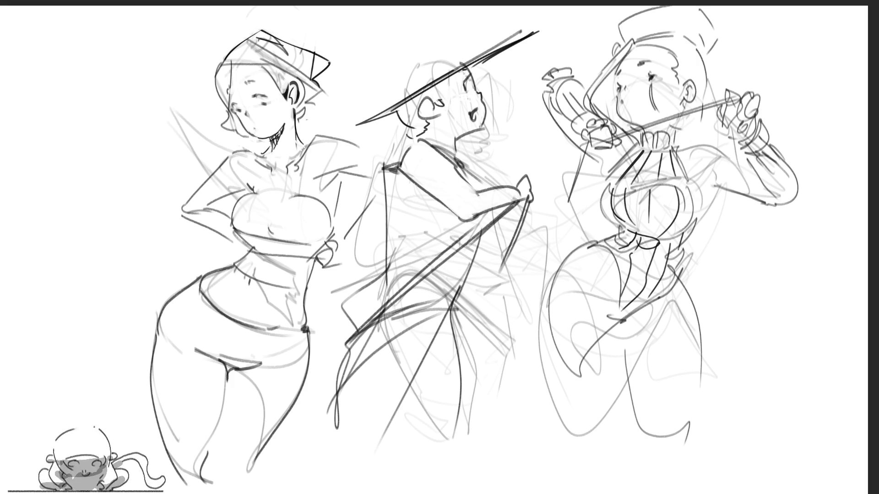
{"action": "mouse_move", "coordinate": [457, 72]}
{"action": "left_mouse_down"}
{"action": "mouse_move", "coordinate": [437, 101]}
{"action": "mouse_move", "coordinate": [454, 71]}
{"action": "left_mouse_up"}
{"action": "key", "text": "ctrl+z"}
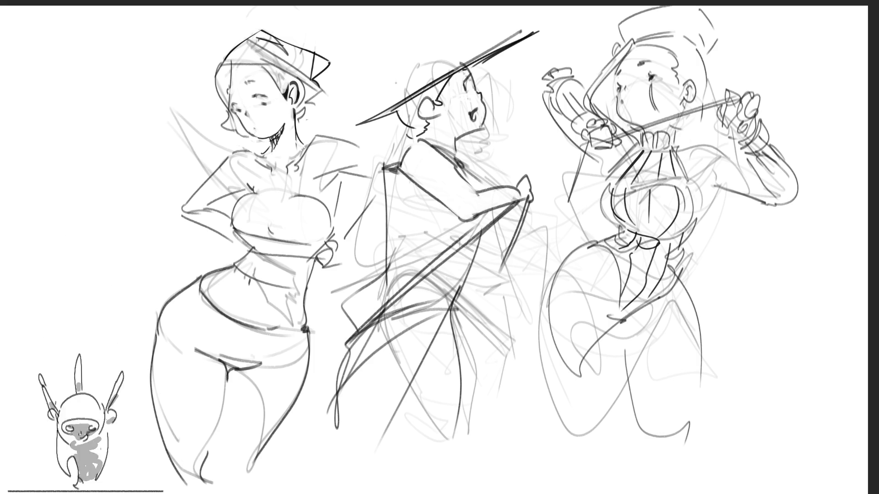
Draw the middle figure's hat crown as one rounded curve instead of straight strokes.
{"action": "left_click_drag", "start_coordinate": [377, 73], "coordinate": [385, 111]}
{"action": "mouse_move", "coordinate": [376, 72]}
{"action": "left_mouse_down"}
{"action": "mouse_move", "coordinate": [442, 21]}
{"action": "mouse_move", "coordinate": [466, 49]}
{"action": "left_mouse_up"}
{"action": "key", "text": "ctrl+z"}
{"action": "key", "text": "ctrl+z"}
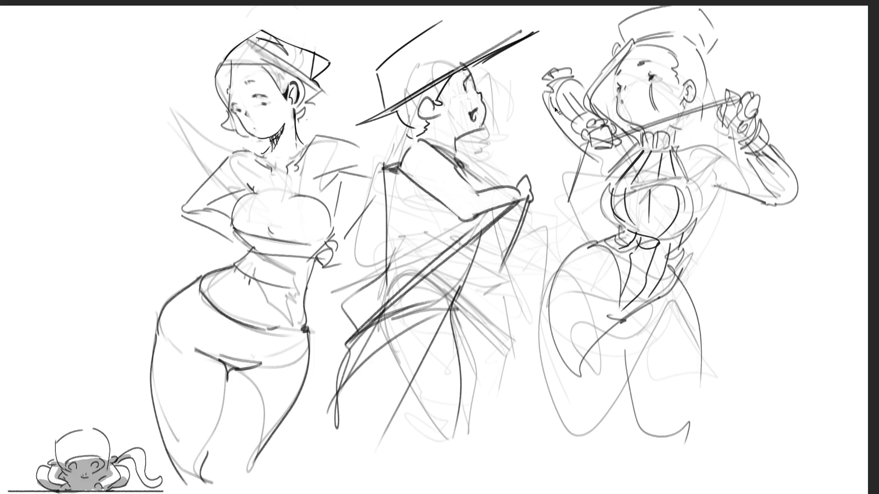
{"action": "left_click_drag", "start_coordinate": [383, 67], "coordinate": [457, 47]}
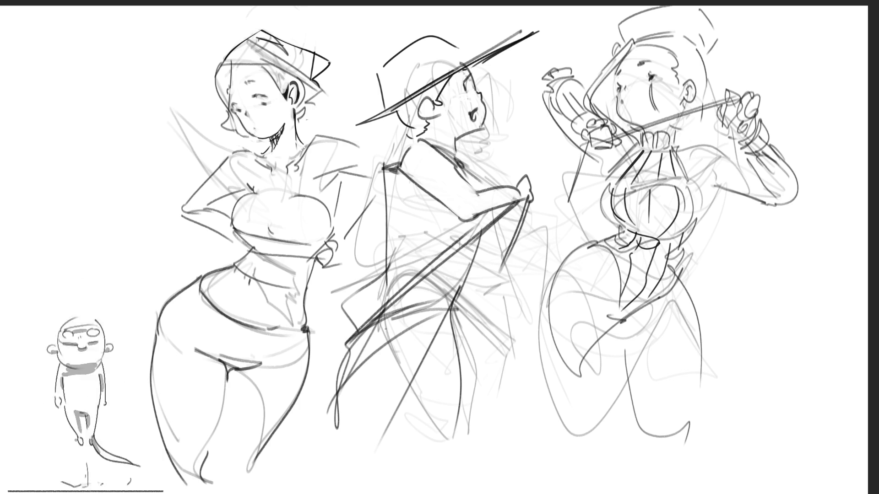
Outline a skirt band at the middle figure's waist and hatch it with vertical strokes.
{"action": "left_click_drag", "start_coordinate": [369, 324], "coordinate": [475, 348]}
{"action": "left_click_drag", "start_coordinate": [415, 339], "coordinate": [466, 345]}
{"action": "left_click_drag", "start_coordinate": [396, 294], "coordinate": [476, 315]}
{"action": "mouse_move", "coordinate": [476, 314]}
{"action": "left_mouse_down"}
{"action": "mouse_move", "coordinate": [476, 348]}
{"action": "mouse_move", "coordinate": [479, 316]}
{"action": "left_mouse_up"}
{"action": "left_click_drag", "start_coordinate": [407, 297], "coordinate": [388, 334]}
{"action": "mouse_move", "coordinate": [424, 300]}
{"action": "left_mouse_down"}
{"action": "mouse_move", "coordinate": [407, 339]}
{"action": "mouse_move", "coordinate": [425, 338]}
{"action": "left_mouse_up"}
{"action": "mouse_move", "coordinate": [449, 309]}
{"action": "left_mouse_down"}
{"action": "mouse_move", "coordinate": [441, 336]}
{"action": "mouse_move", "coordinate": [459, 336]}
{"action": "left_mouse_up"}
{"action": "left_click_drag", "start_coordinate": [442, 335], "coordinate": [439, 346]}
{"action": "left_click_drag", "start_coordinate": [478, 327], "coordinate": [478, 347]}
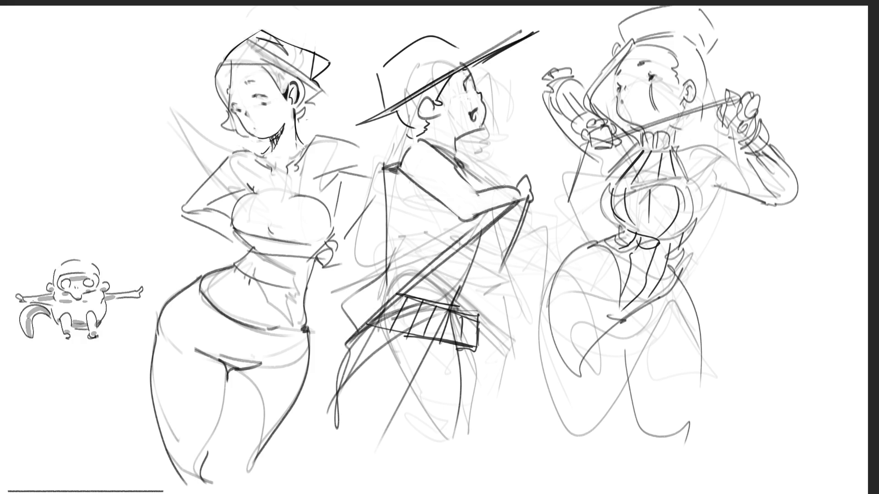
Sketch a drape hanging down the middle figure's right side, curling its lower edge left.
{"action": "left_click_drag", "start_coordinate": [504, 213], "coordinate": [487, 235]}
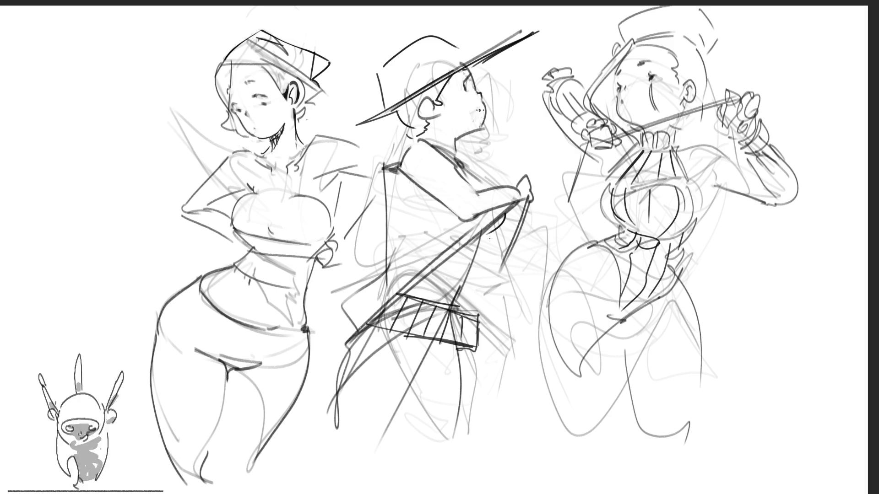
{"action": "mouse_move", "coordinate": [527, 201]}
{"action": "left_mouse_down"}
{"action": "mouse_move", "coordinate": [531, 334]}
{"action": "mouse_move", "coordinate": [493, 284]}
{"action": "left_mouse_up"}
{"action": "left_click_drag", "start_coordinate": [522, 234], "coordinate": [521, 375]}
{"action": "left_click_drag", "start_coordinate": [524, 215], "coordinate": [540, 324]}
{"action": "left_click_drag", "start_coordinate": [524, 322], "coordinate": [493, 348]}
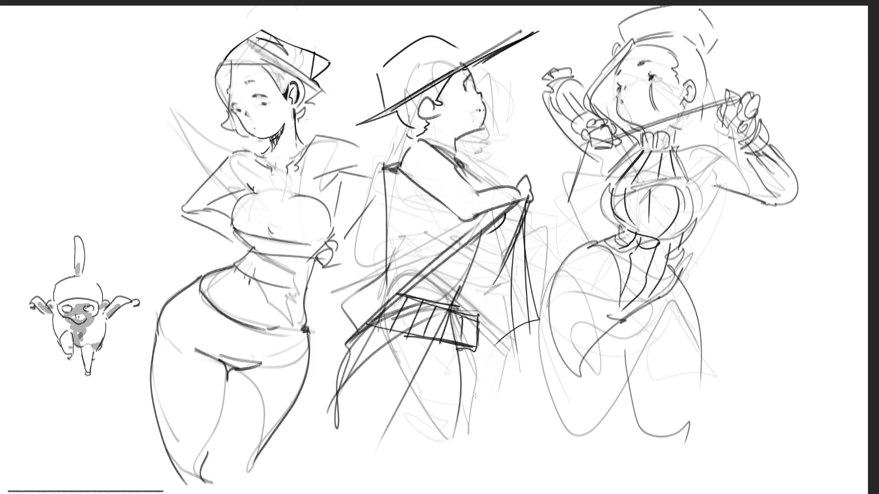
Rough in the middle figure's legs below the skirt with loose looping strokes.
{"action": "left_click_drag", "start_coordinate": [440, 344], "coordinate": [508, 440]}
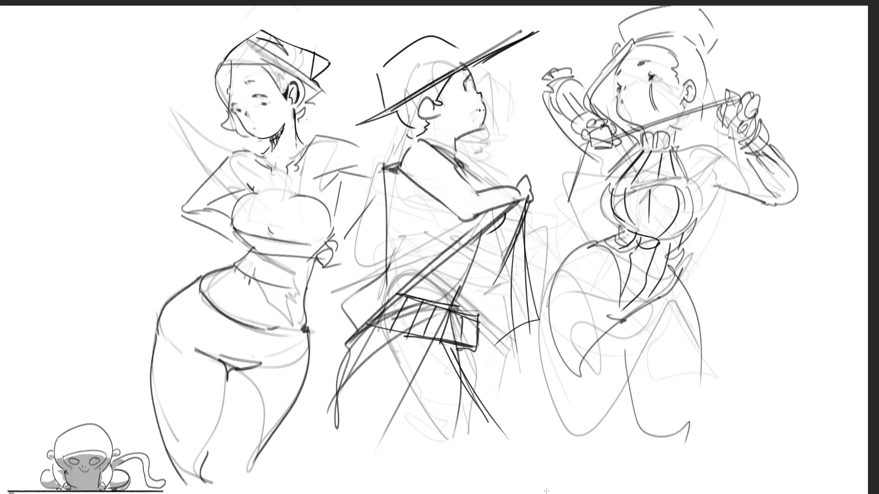
{"action": "mouse_move", "coordinate": [350, 345]}
{"action": "left_mouse_down"}
{"action": "mouse_move", "coordinate": [376, 413]}
{"action": "mouse_move", "coordinate": [446, 465]}
{"action": "left_mouse_up"}
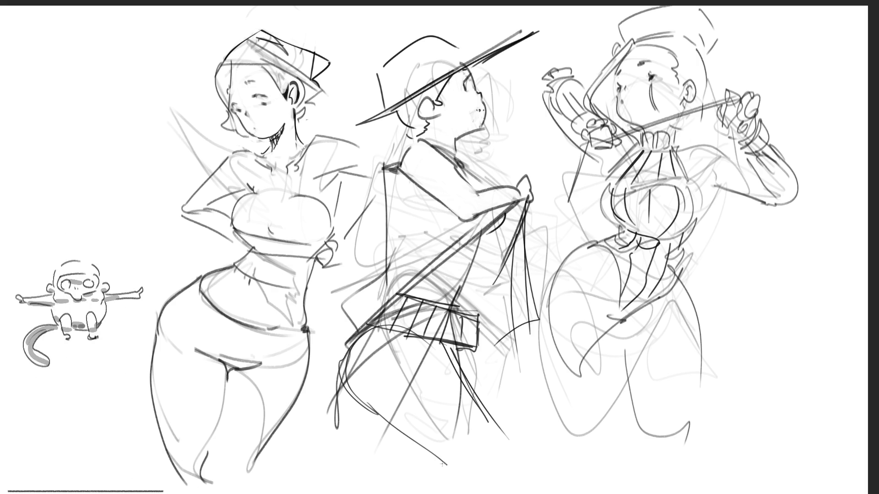
{"action": "left_click_drag", "start_coordinate": [395, 439], "coordinate": [498, 380]}
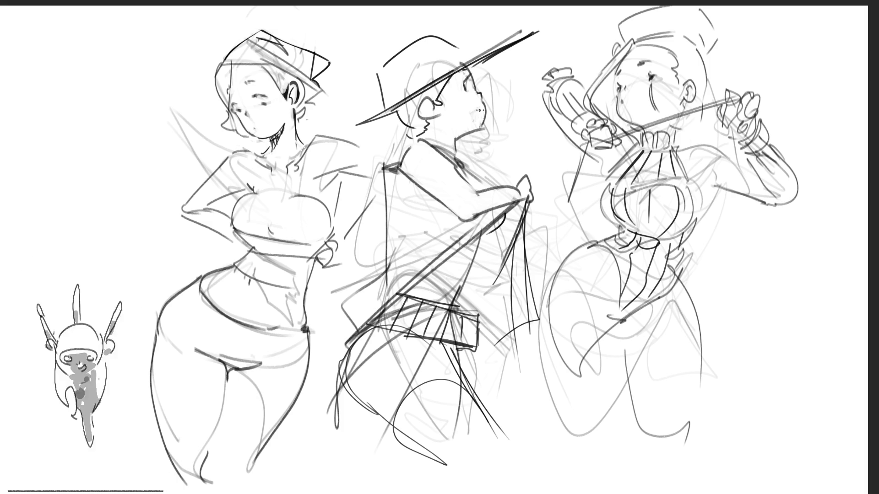
{"action": "mouse_move", "coordinate": [385, 438]}
{"action": "left_mouse_down"}
{"action": "mouse_move", "coordinate": [480, 389]}
{"action": "mouse_move", "coordinate": [403, 448]}
{"action": "mouse_move", "coordinate": [529, 460]}
{"action": "left_mouse_up"}
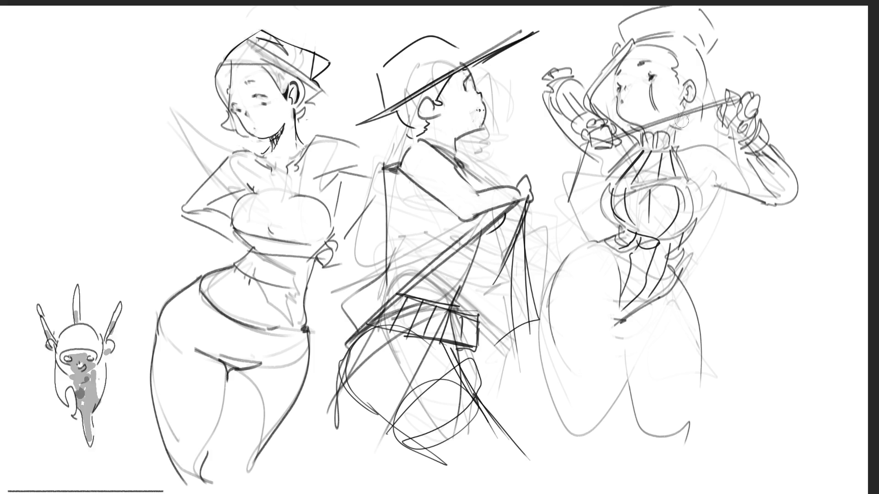
Shade the right figure's collar dark.
{"action": "mouse_move", "coordinate": [643, 137]}
{"action": "left_mouse_down"}
{"action": "mouse_move", "coordinate": [675, 143]}
{"action": "mouse_move", "coordinate": [610, 190]}
{"action": "mouse_move", "coordinate": [602, 220]}
{"action": "mouse_move", "coordinate": [627, 232]}
{"action": "mouse_move", "coordinate": [609, 250]}
{"action": "mouse_move", "coordinate": [622, 315]}
{"action": "mouse_move", "coordinate": [677, 256]}
{"action": "mouse_move", "coordinate": [691, 208]}
{"action": "mouse_move", "coordinate": [689, 183]}
{"action": "mouse_move", "coordinate": [650, 151]}
{"action": "mouse_move", "coordinate": [621, 205]}
{"action": "mouse_move", "coordinate": [659, 238]}
{"action": "mouse_move", "coordinate": [678, 216]}
{"action": "mouse_move", "coordinate": [634, 288]}
{"action": "mouse_move", "coordinate": [660, 256]}
{"action": "mouse_move", "coordinate": [646, 276]}
{"action": "left_mouse_up"}
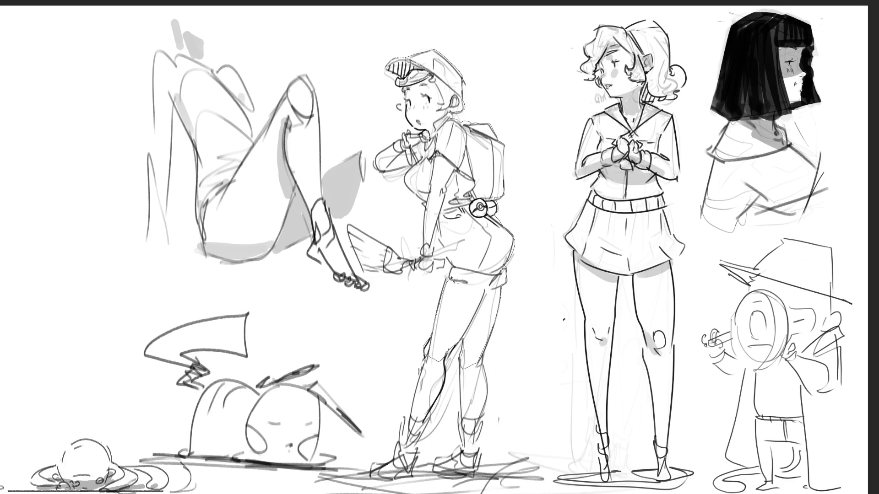
On the refined character sheet, lasso around the capped backpacker figure.
{"action": "mouse_move", "coordinate": [446, 253]}
{"action": "left_mouse_down"}
{"action": "mouse_move", "coordinate": [432, 220]}
{"action": "mouse_move", "coordinate": [430, 162]}
{"action": "mouse_move", "coordinate": [442, 140]}
{"action": "left_mouse_up"}
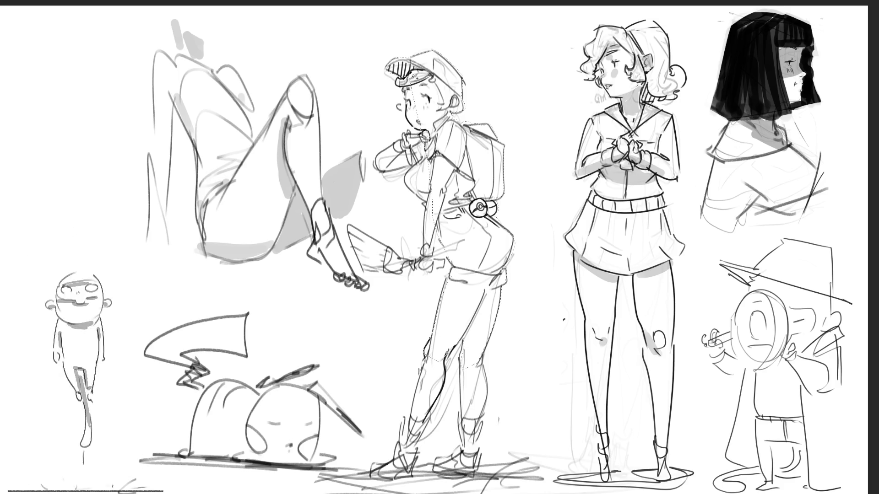
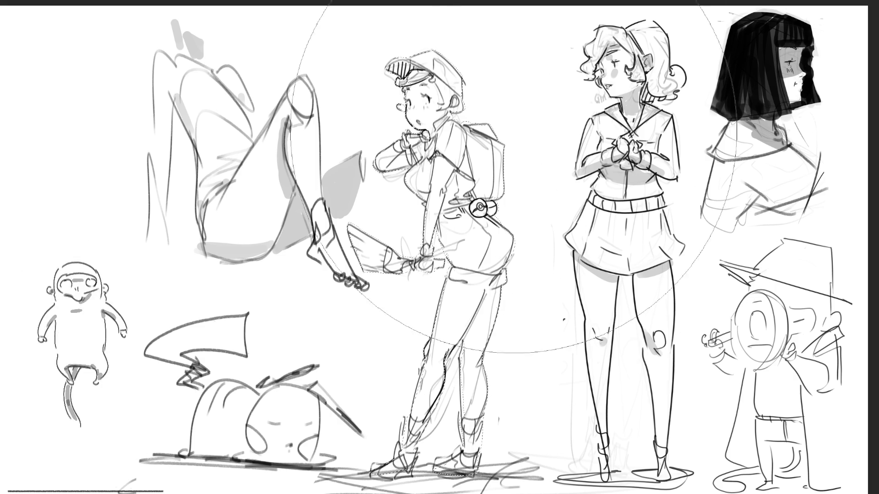
Fill the selected girl figure flat dark red, deselect it, and shrink the brush.
{"action": "left_click", "coordinate": [454, 283]}
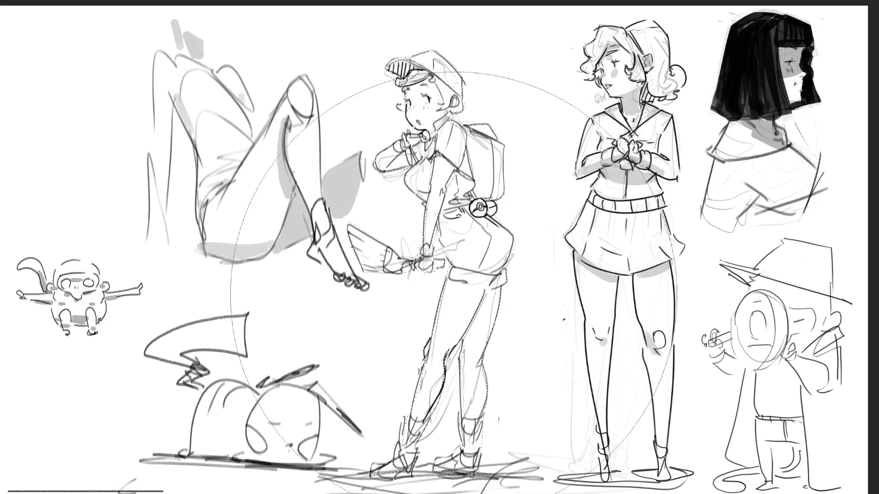
{"action": "left_click", "coordinate": [402, 252]}
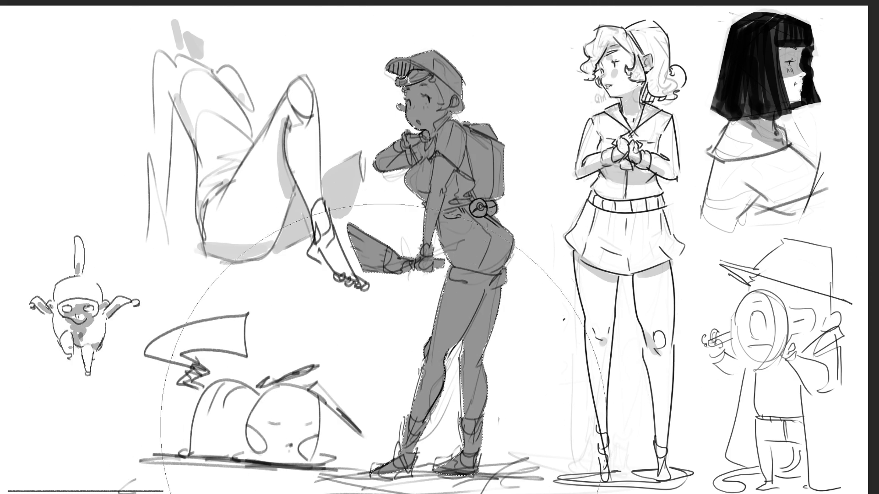
{"action": "key", "text": "ctrl+d"}
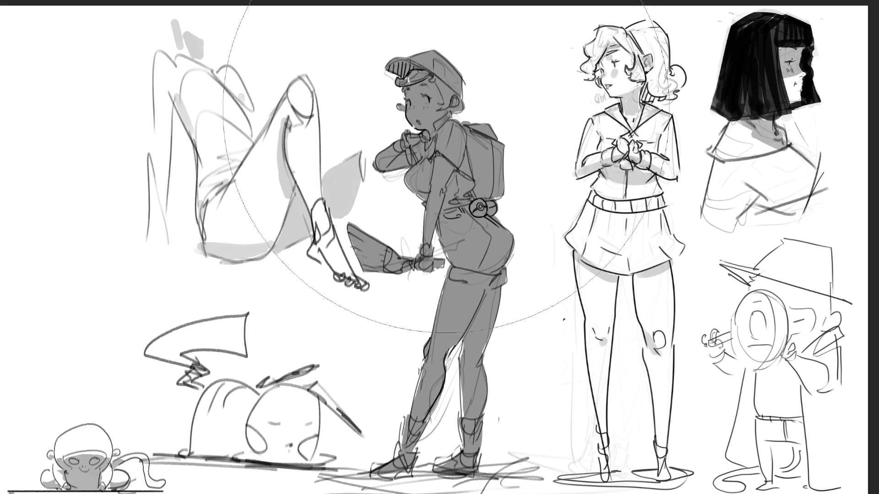
{"action": "key", "text": "bracketleft"}
{"action": "key", "text": "bracketleft"}
{"action": "key", "text": "bracketleft"}
{"action": "key", "text": "bracketleft"}
{"action": "key", "text": "bracketleft"}
{"action": "key", "text": "bracketleft"}
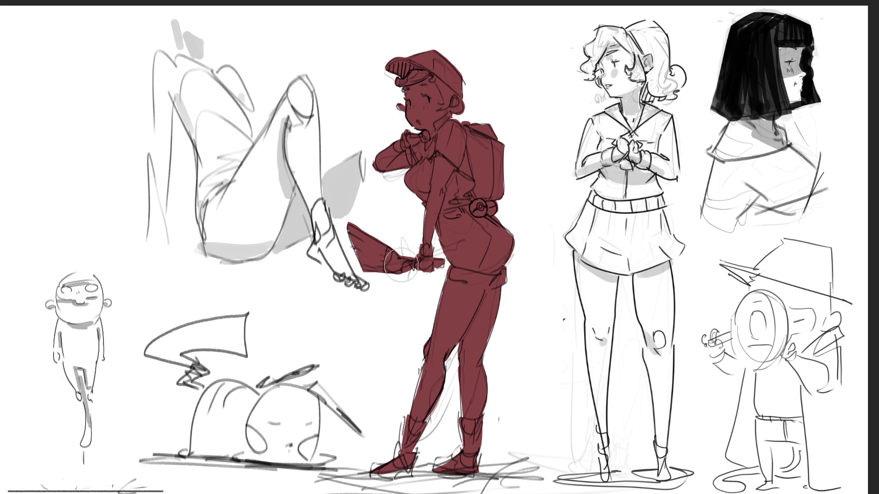
Paint teal over the girl's shorts, raised wrist cuff, both socks and cap brim.
{"action": "mouse_move", "coordinate": [453, 271]}
{"action": "left_mouse_down"}
{"action": "mouse_move", "coordinate": [502, 277]}
{"action": "mouse_move", "coordinate": [508, 250]}
{"action": "mouse_move", "coordinate": [485, 256]}
{"action": "mouse_move", "coordinate": [471, 224]}
{"action": "mouse_move", "coordinate": [447, 225]}
{"action": "mouse_move", "coordinate": [458, 256]}
{"action": "mouse_move", "coordinate": [489, 223]}
{"action": "left_mouse_up"}
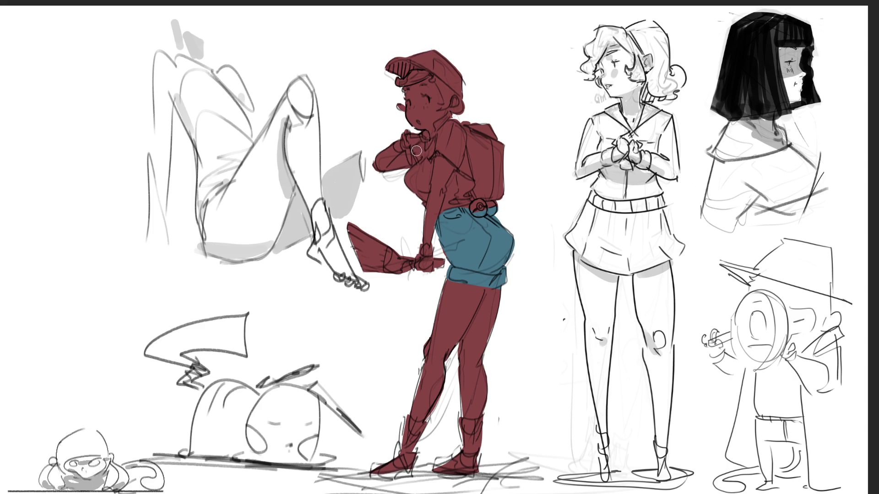
{"action": "mouse_move", "coordinate": [408, 153]}
{"action": "left_mouse_down"}
{"action": "mouse_move", "coordinate": [423, 161]}
{"action": "mouse_move", "coordinate": [448, 117]}
{"action": "mouse_move", "coordinate": [422, 153]}
{"action": "mouse_move", "coordinate": [435, 159]}
{"action": "mouse_move", "coordinate": [433, 149]}
{"action": "mouse_move", "coordinate": [423, 163]}
{"action": "mouse_move", "coordinate": [439, 151]}
{"action": "mouse_move", "coordinate": [464, 169]}
{"action": "mouse_move", "coordinate": [451, 126]}
{"action": "mouse_move", "coordinate": [435, 137]}
{"action": "mouse_move", "coordinate": [442, 155]}
{"action": "mouse_move", "coordinate": [442, 144]}
{"action": "mouse_move", "coordinate": [414, 183]}
{"action": "mouse_move", "coordinate": [424, 197]}
{"action": "mouse_move", "coordinate": [425, 182]}
{"action": "mouse_move", "coordinate": [449, 202]}
{"action": "mouse_move", "coordinate": [458, 185]}
{"action": "mouse_move", "coordinate": [458, 197]}
{"action": "mouse_move", "coordinate": [472, 187]}
{"action": "mouse_move", "coordinate": [466, 168]}
{"action": "left_mouse_up"}
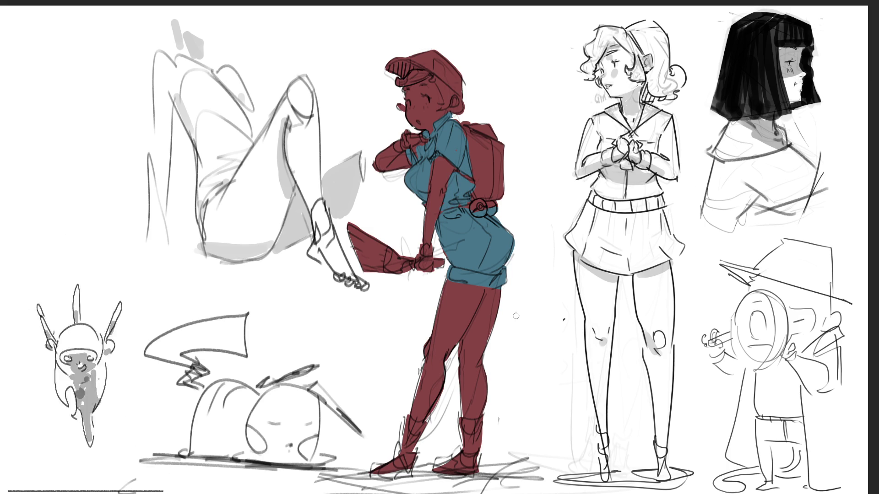
{"action": "mouse_move", "coordinate": [400, 414]}
{"action": "left_mouse_down"}
{"action": "mouse_move", "coordinate": [412, 432]}
{"action": "mouse_move", "coordinate": [403, 446]}
{"action": "left_mouse_up"}
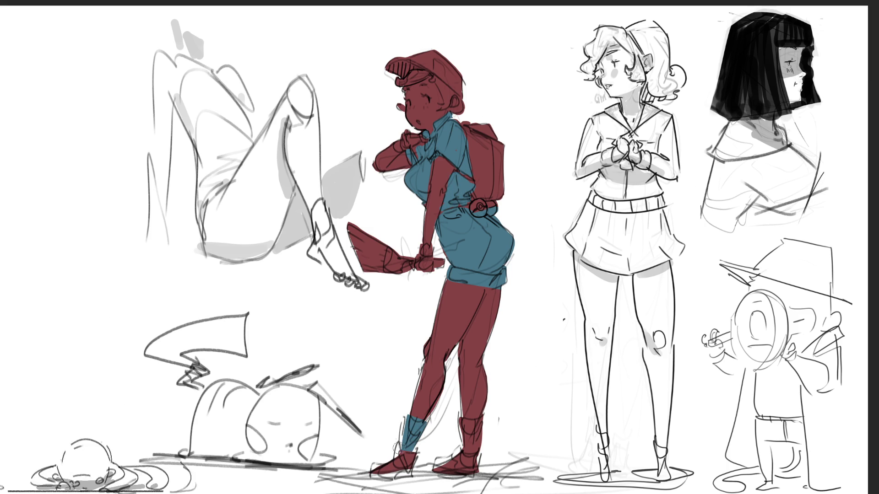
{"action": "mouse_move", "coordinate": [471, 421]}
{"action": "left_mouse_down"}
{"action": "mouse_move", "coordinate": [461, 436]}
{"action": "mouse_move", "coordinate": [478, 446]}
{"action": "left_mouse_up"}
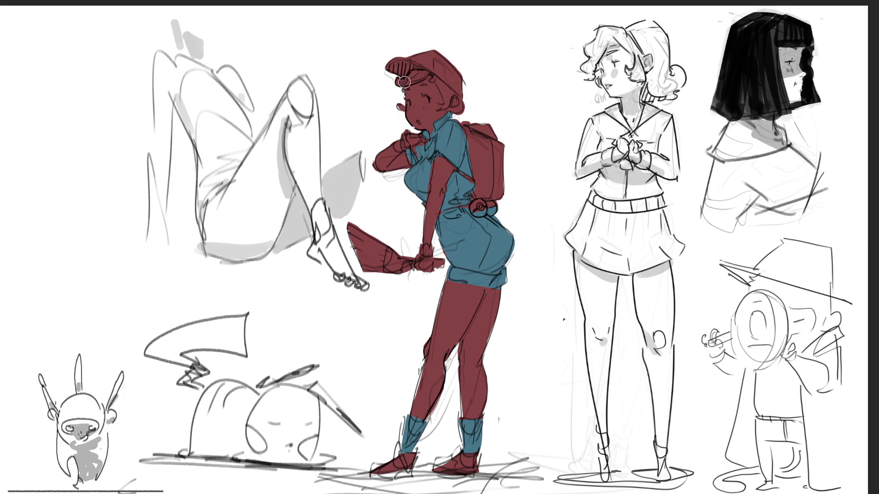
{"action": "mouse_move", "coordinate": [393, 83]}
{"action": "left_mouse_down"}
{"action": "mouse_move", "coordinate": [428, 78]}
{"action": "mouse_move", "coordinate": [446, 105]}
{"action": "mouse_move", "coordinate": [467, 99]}
{"action": "mouse_move", "coordinate": [453, 110]}
{"action": "left_mouse_up"}
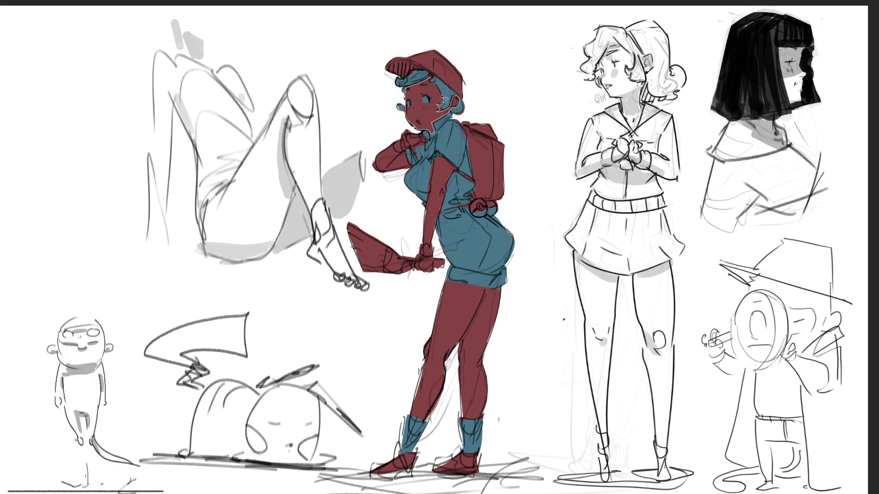
Lasso the girl's hair, face and arm down to the waist for teal and pink fills.
{"action": "mouse_move", "coordinate": [435, 85]}
{"action": "left_mouse_down"}
{"action": "mouse_move", "coordinate": [412, 88]}
{"action": "mouse_move", "coordinate": [414, 149]}
{"action": "mouse_move", "coordinate": [396, 149]}
{"action": "mouse_move", "coordinate": [412, 161]}
{"action": "mouse_move", "coordinate": [373, 154]}
{"action": "left_mouse_up"}
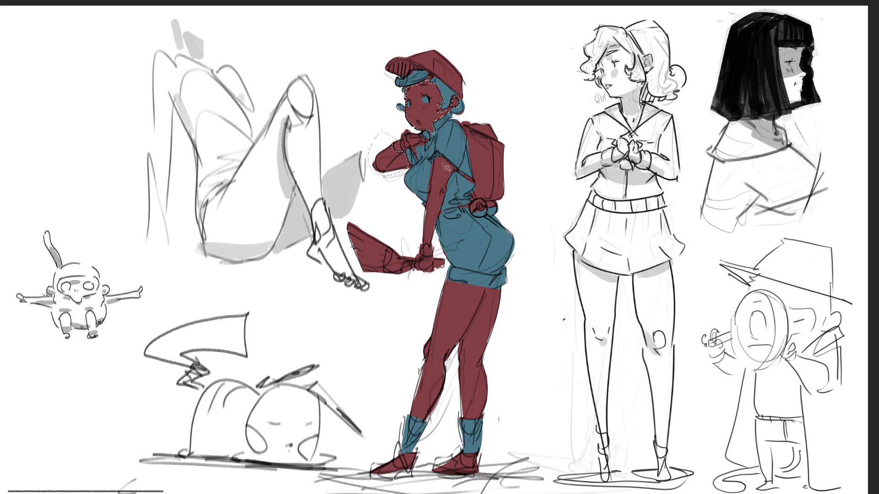
{"action": "mouse_move", "coordinate": [437, 160]}
{"action": "left_mouse_down"}
{"action": "mouse_move", "coordinate": [425, 248]}
{"action": "mouse_move", "coordinate": [447, 206]}
{"action": "mouse_move", "coordinate": [447, 157]}
{"action": "mouse_move", "coordinate": [428, 210]}
{"action": "mouse_move", "coordinate": [451, 283]}
{"action": "mouse_move", "coordinate": [499, 293]}
{"action": "mouse_move", "coordinate": [510, 311]}
{"action": "mouse_move", "coordinate": [496, 411]}
{"action": "mouse_move", "coordinate": [430, 419]}
{"action": "mouse_move", "coordinate": [397, 348]}
{"action": "mouse_move", "coordinate": [403, 315]}
{"action": "left_mouse_up"}
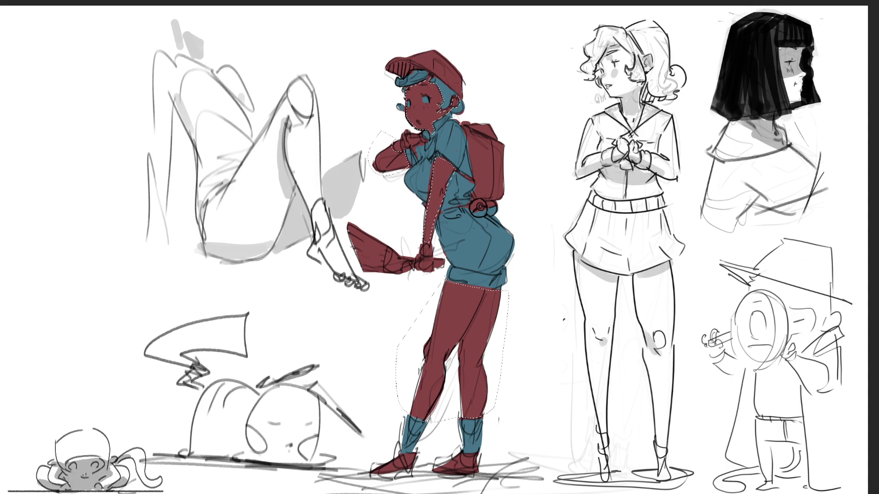
{"action": "left_click_drag", "start_coordinate": [425, 73], "coordinate": [414, 97]}
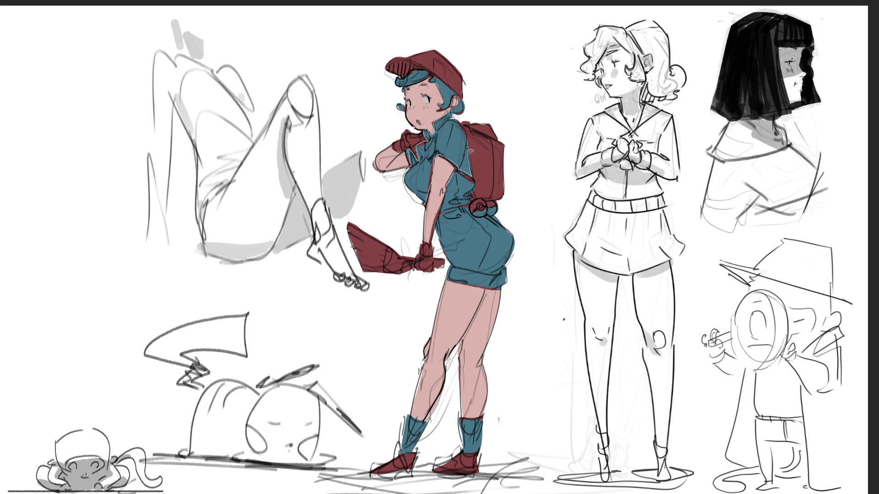
Lasso the girl's shirt and fill it pale blue-white instead of teal.
{"action": "mouse_move", "coordinate": [460, 126]}
{"action": "left_mouse_down"}
{"action": "mouse_move", "coordinate": [479, 161]}
{"action": "mouse_move", "coordinate": [459, 175]}
{"action": "mouse_move", "coordinate": [476, 187]}
{"action": "mouse_move", "coordinate": [476, 216]}
{"action": "mouse_move", "coordinate": [451, 212]}
{"action": "mouse_move", "coordinate": [450, 183]}
{"action": "mouse_move", "coordinate": [481, 170]}
{"action": "left_mouse_up"}
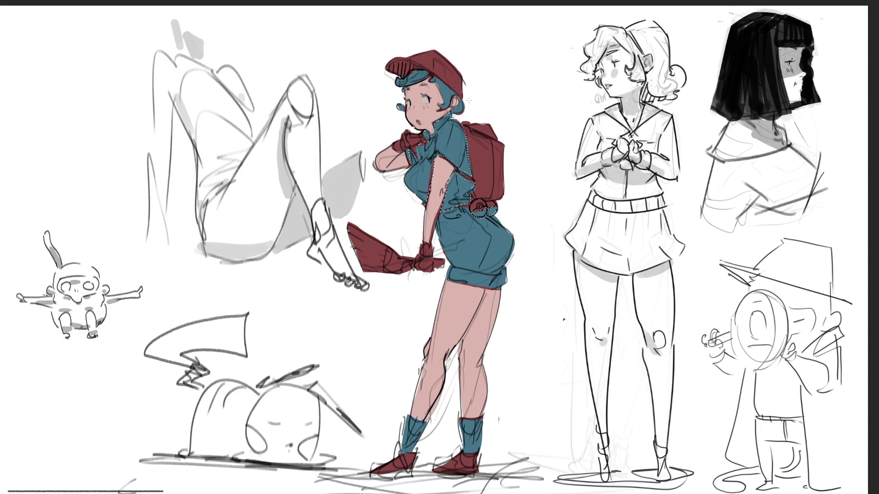
{"action": "left_click", "coordinate": [441, 170]}
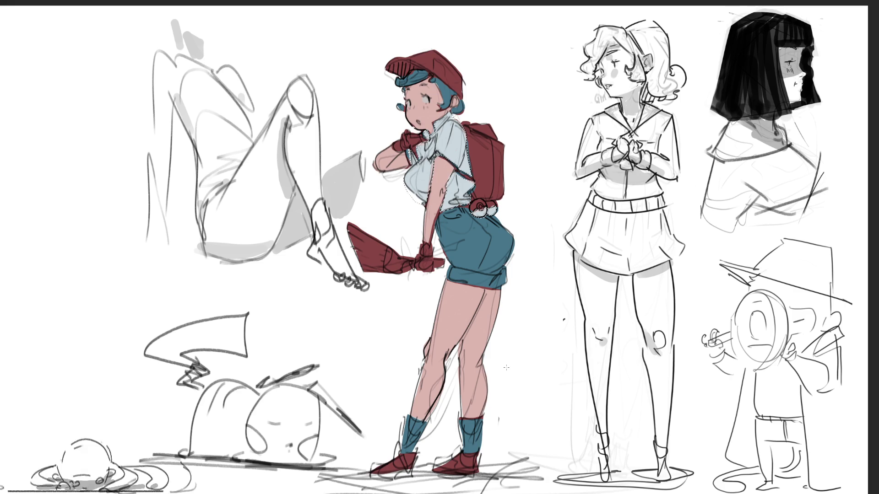
Recolour the girl's sock tops from teal to pale light blue.
{"action": "key", "text": "ctrl+d"}
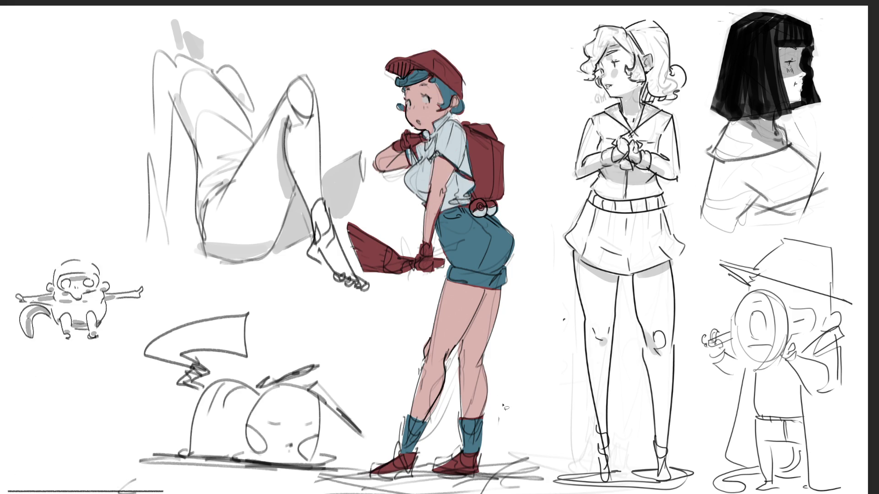
{"action": "mouse_move", "coordinate": [503, 409]}
{"action": "left_mouse_down"}
{"action": "mouse_move", "coordinate": [504, 417]}
{"action": "mouse_move", "coordinate": [442, 426]}
{"action": "mouse_move", "coordinate": [404, 417]}
{"action": "mouse_move", "coordinate": [403, 457]}
{"action": "mouse_move", "coordinate": [480, 456]}
{"action": "mouse_move", "coordinate": [524, 436]}
{"action": "left_mouse_up"}
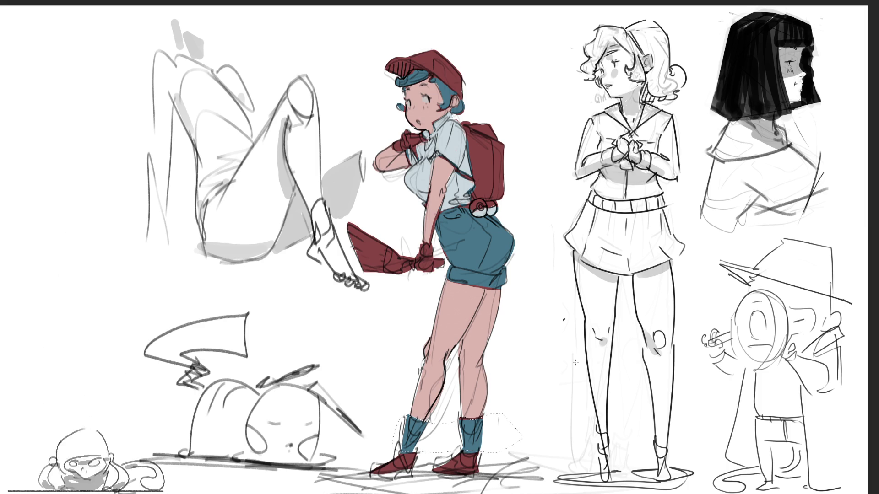
{"action": "key", "text": "shift+BackSpace"}
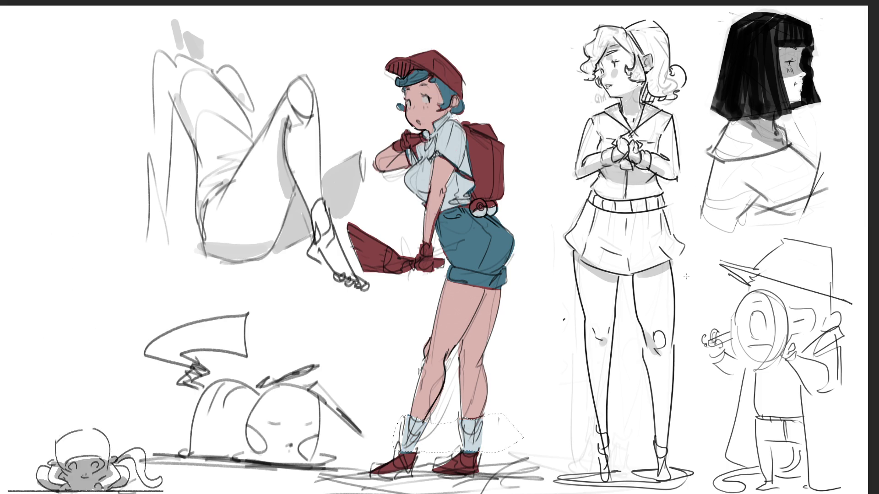
{"action": "key", "text": "ctrl+d"}
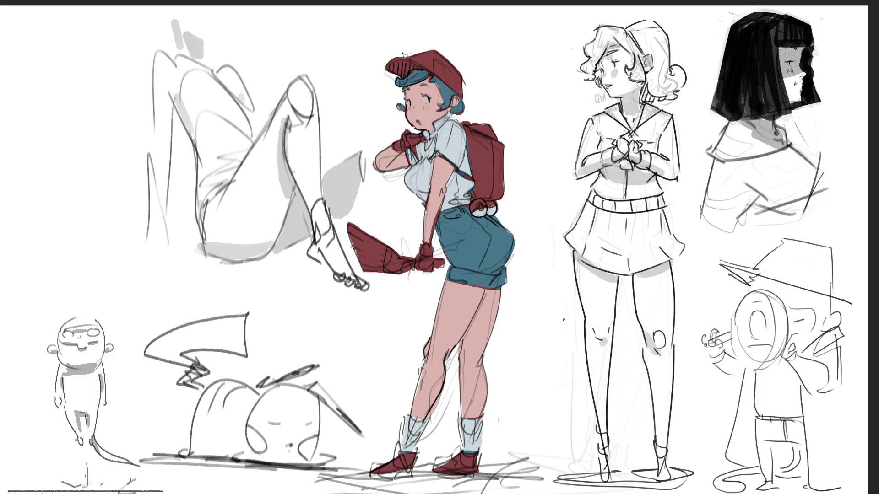
Lasso along the hair edge under the cap brim, the backpack strap and the glove.
{"action": "mouse_move", "coordinate": [374, 64]}
{"action": "left_mouse_down"}
{"action": "mouse_move", "coordinate": [394, 81]}
{"action": "mouse_move", "coordinate": [437, 77]}
{"action": "mouse_move", "coordinate": [417, 64]}
{"action": "mouse_move", "coordinate": [369, 69]}
{"action": "left_mouse_up"}
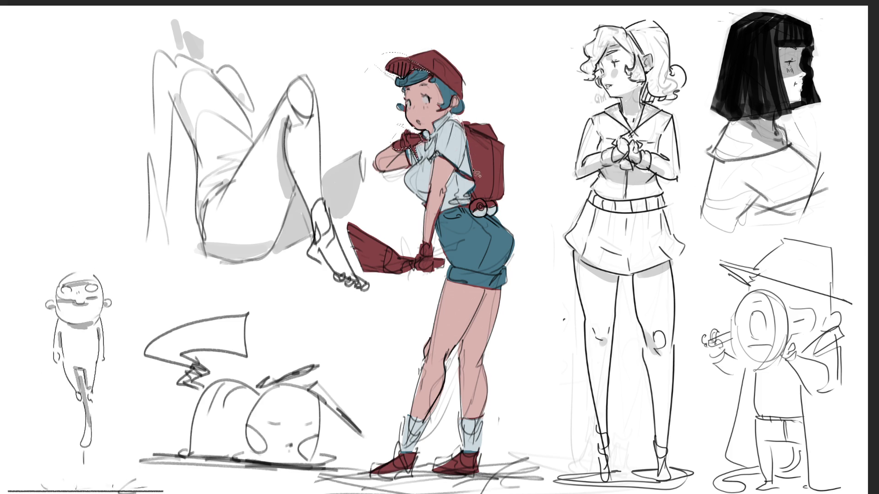
{"action": "mouse_move", "coordinate": [459, 170]}
{"action": "left_mouse_down"}
{"action": "mouse_move", "coordinate": [481, 202]}
{"action": "mouse_move", "coordinate": [507, 203]}
{"action": "mouse_move", "coordinate": [474, 113]}
{"action": "left_mouse_up"}
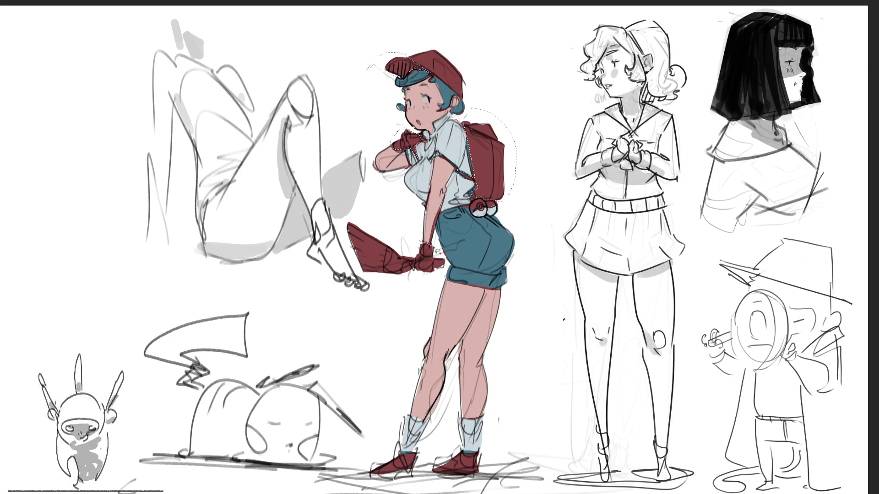
{"action": "mouse_move", "coordinate": [435, 250]}
{"action": "left_mouse_down"}
{"action": "mouse_move", "coordinate": [425, 274]}
{"action": "mouse_move", "coordinate": [417, 268]}
{"action": "left_mouse_up"}
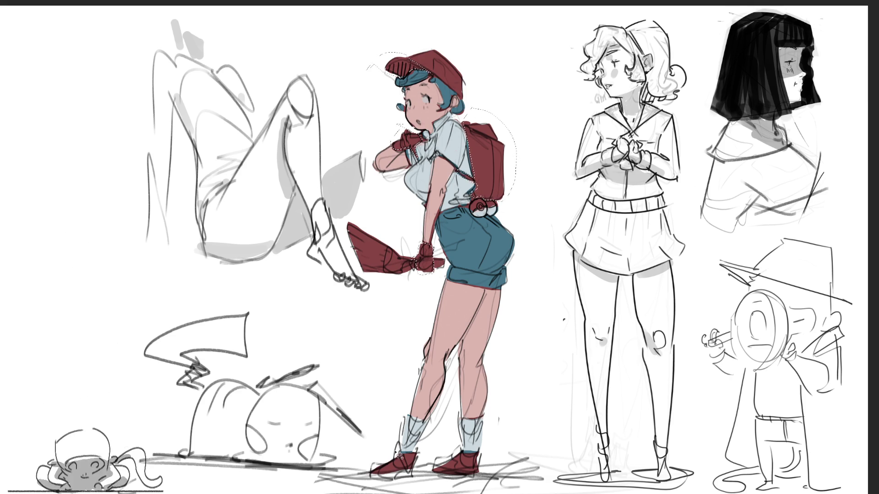
Select the backpack, gloves and both shoes and change them from red to dark brown.
{"action": "mouse_move", "coordinate": [397, 454]}
{"action": "left_mouse_down"}
{"action": "mouse_move", "coordinate": [427, 463]}
{"action": "mouse_move", "coordinate": [396, 453]}
{"action": "left_mouse_up"}
{"action": "mouse_move", "coordinate": [451, 447]}
{"action": "left_mouse_down"}
{"action": "mouse_move", "coordinate": [480, 457]}
{"action": "mouse_move", "coordinate": [426, 478]}
{"action": "mouse_move", "coordinate": [432, 463]}
{"action": "mouse_move", "coordinate": [464, 451]}
{"action": "left_mouse_up"}
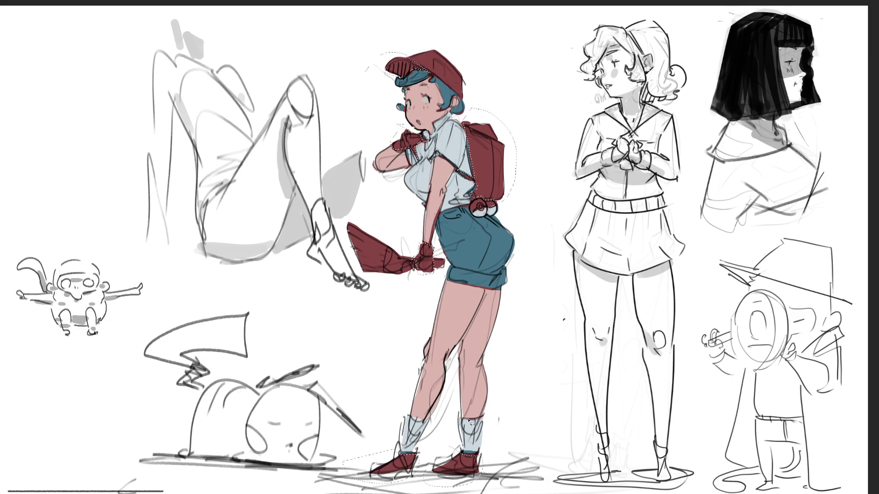
{"action": "key", "text": "alt+BackSpace"}
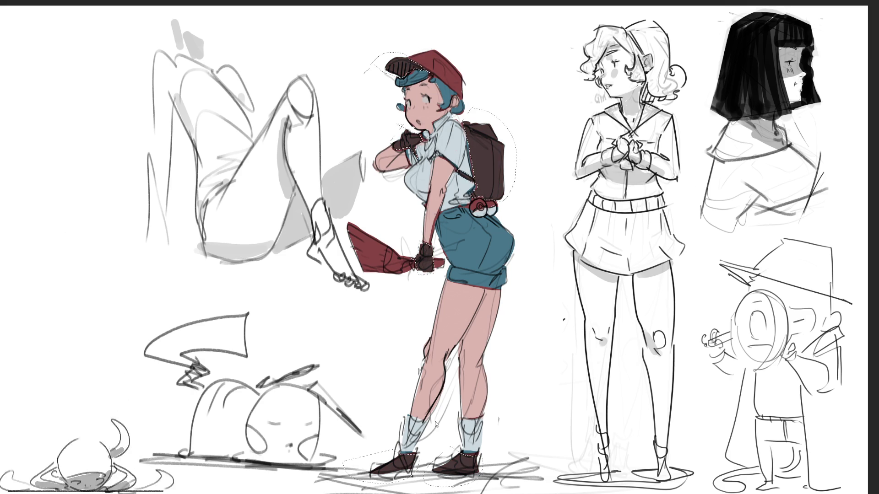
{"action": "key", "text": "ctrl+d"}
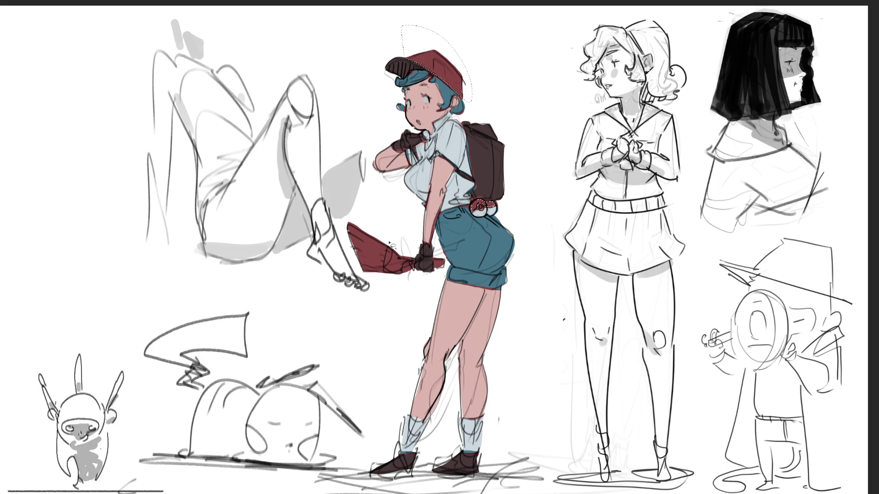
Brighten the hat, broom and pokeball red, and turn the broom bristles light tan.
{"action": "mouse_move", "coordinate": [389, 242]}
{"action": "left_mouse_down"}
{"action": "mouse_move", "coordinate": [385, 294]}
{"action": "mouse_move", "coordinate": [412, 275]}
{"action": "mouse_move", "coordinate": [410, 242]}
{"action": "left_mouse_up"}
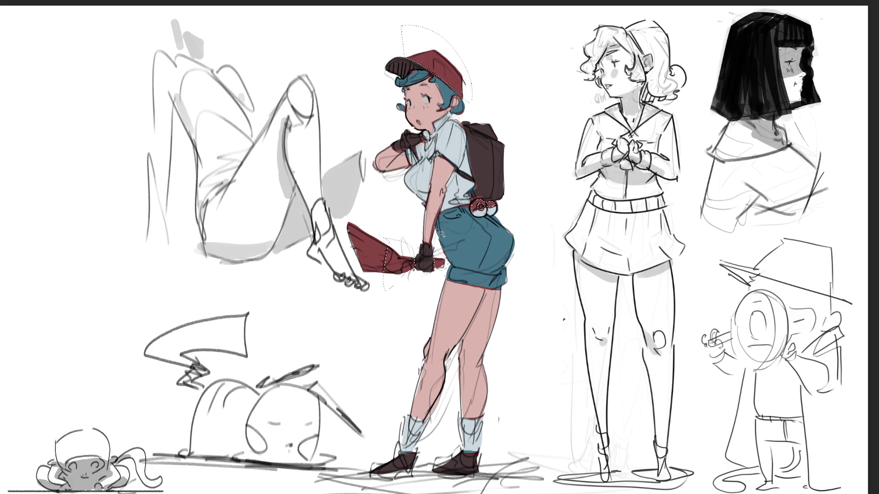
{"action": "left_click_drag", "start_coordinate": [440, 232], "coordinate": [430, 230]}
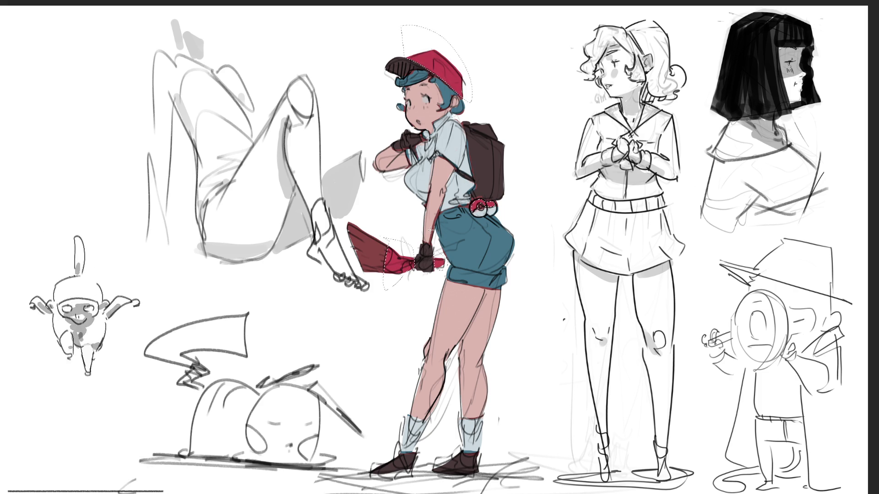
{"action": "key", "text": "ctrl+d"}
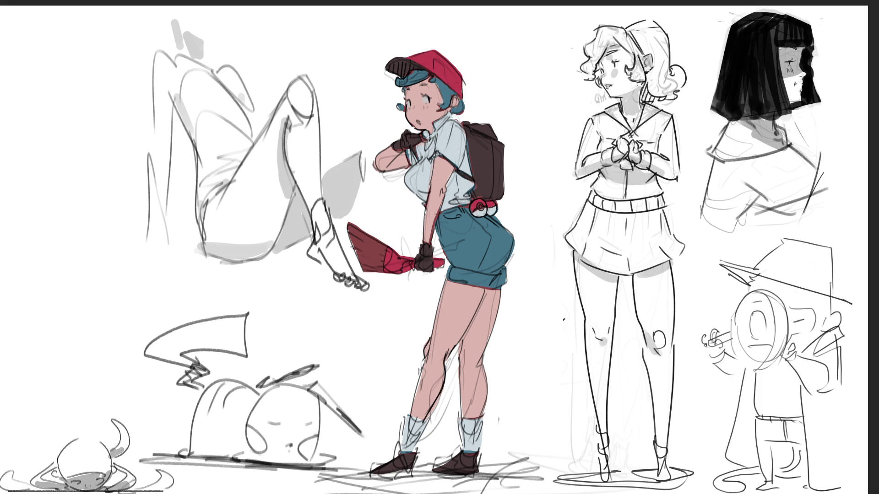
{"action": "mouse_move", "coordinate": [351, 215]}
{"action": "left_mouse_down"}
{"action": "mouse_move", "coordinate": [386, 241]}
{"action": "mouse_move", "coordinate": [339, 269]}
{"action": "mouse_move", "coordinate": [337, 221]}
{"action": "left_mouse_up"}
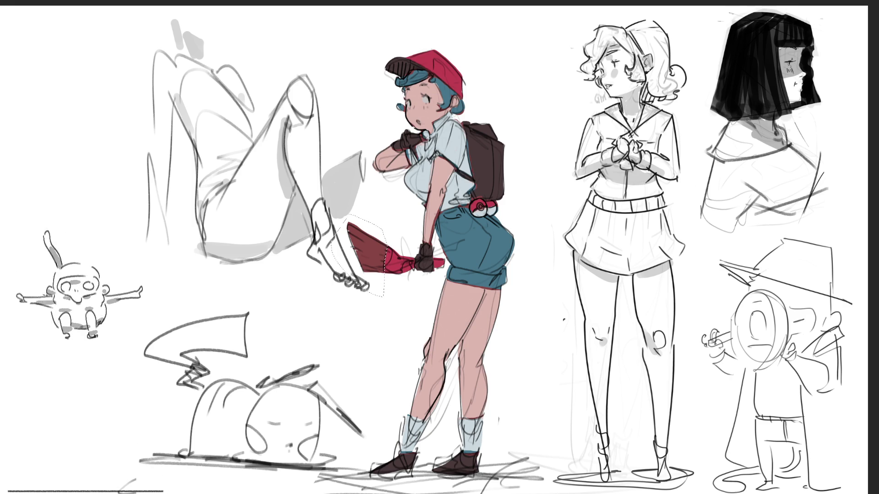
{"action": "left_click_drag", "start_coordinate": [326, 163], "coordinate": [339, 297]}
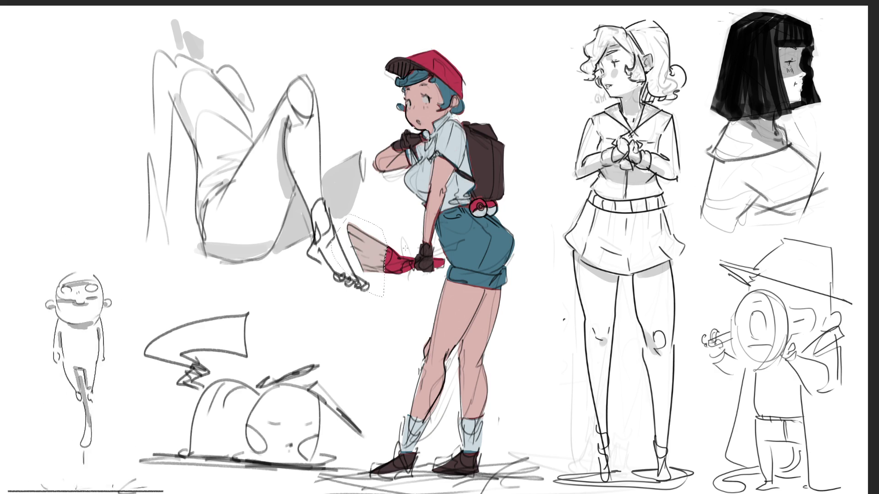
Clear the selection around the broom.
{"action": "key", "text": "ctrl+d"}
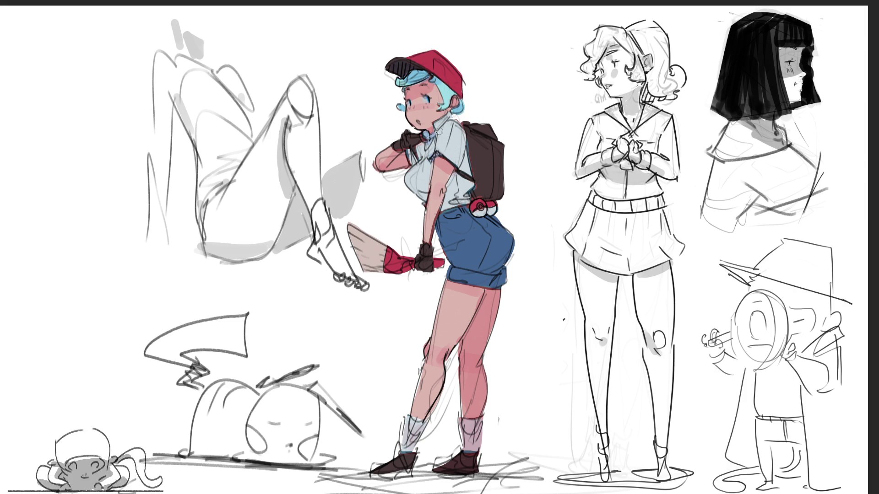
Shade the shirt near the collar and both socks in darker blue.
{"action": "mouse_move", "coordinate": [420, 148]}
{"action": "left_mouse_down"}
{"action": "mouse_move", "coordinate": [414, 158]}
{"action": "mouse_move", "coordinate": [432, 149]}
{"action": "left_mouse_up"}
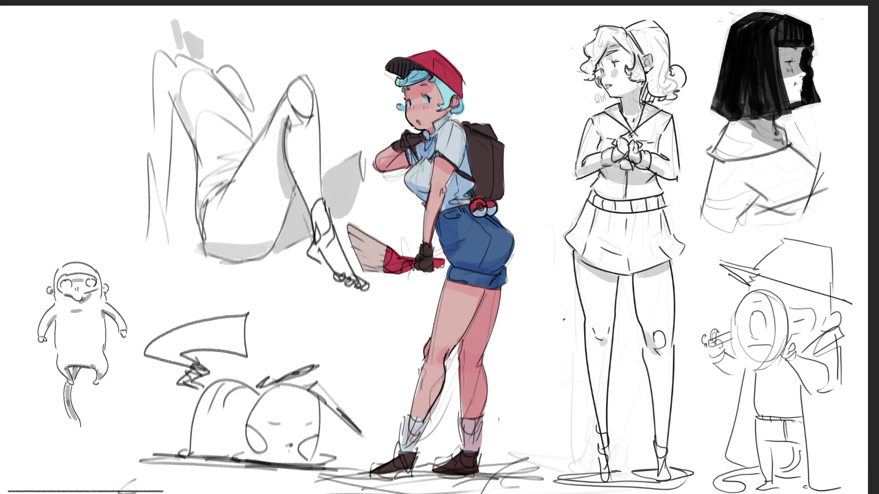
{"action": "mouse_move", "coordinate": [464, 423]}
{"action": "left_mouse_down"}
{"action": "mouse_move", "coordinate": [466, 440]}
{"action": "mouse_move", "coordinate": [480, 446]}
{"action": "left_mouse_up"}
{"action": "left_click_drag", "start_coordinate": [425, 422], "coordinate": [415, 451]}
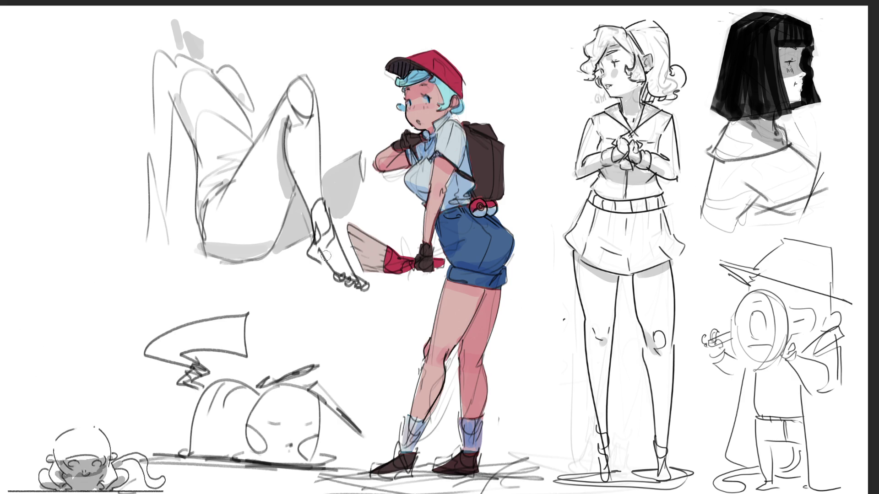
Enlarge the brush twice, then shrink it to about half for broad shading.
{"action": "key", "text": "bracketright"}
{"action": "key", "text": "bracketright"}
{"action": "key", "text": "bracketright"}
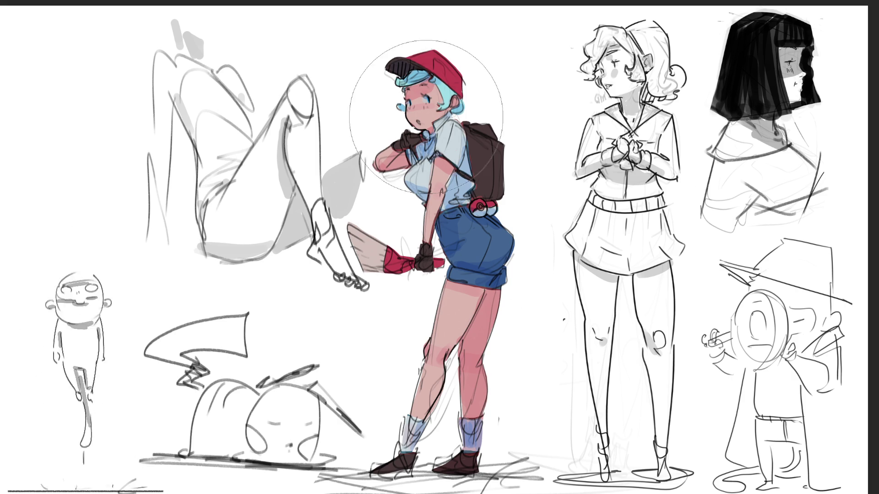
{"action": "key", "text": "bracketright"}
{"action": "key", "text": "bracketright"}
{"action": "key", "text": "bracketright"}
{"action": "key", "text": "bracketleft"}
{"action": "key", "text": "bracketleft"}
{"action": "key", "text": "bracketleft"}
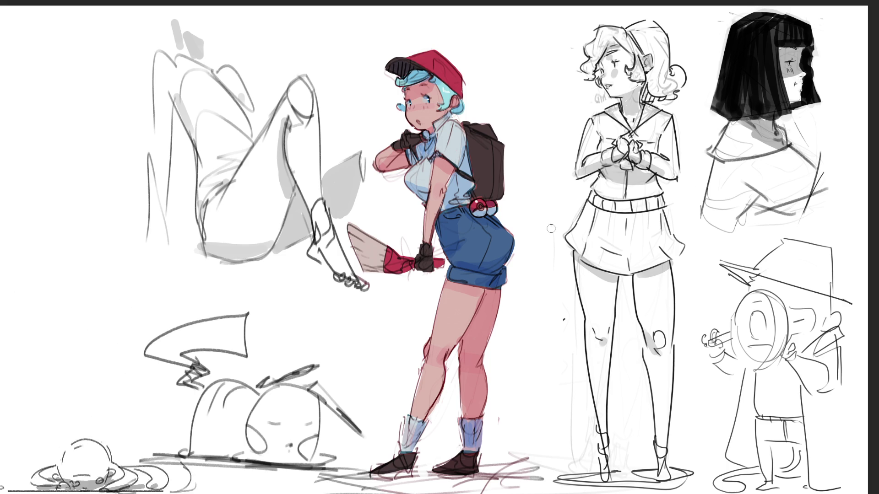
Enlarge the brush twice and paint a soft grey cast shadow under the girl's boots.
{"action": "key", "text": "bracketright"}
{"action": "key", "text": "bracketright"}
{"action": "key", "text": "bracketright"}
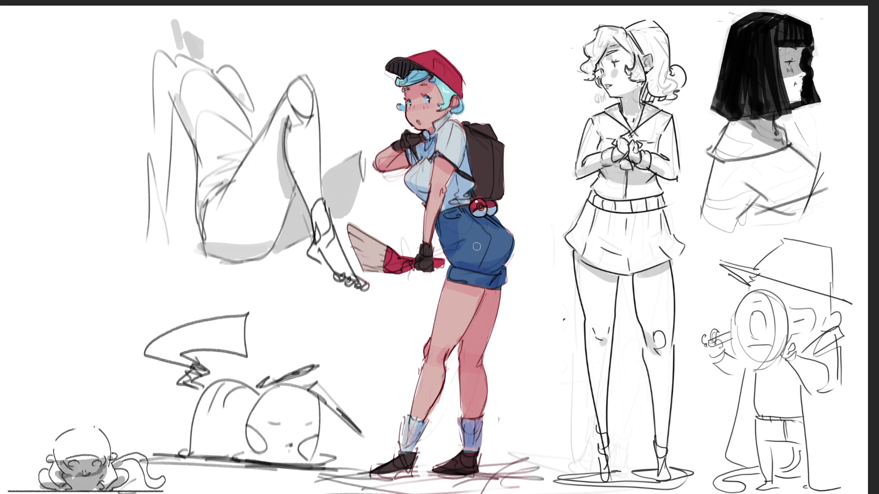
{"action": "key", "text": "bracketright"}
{"action": "key", "text": "bracketright"}
{"action": "key", "text": "bracketright"}
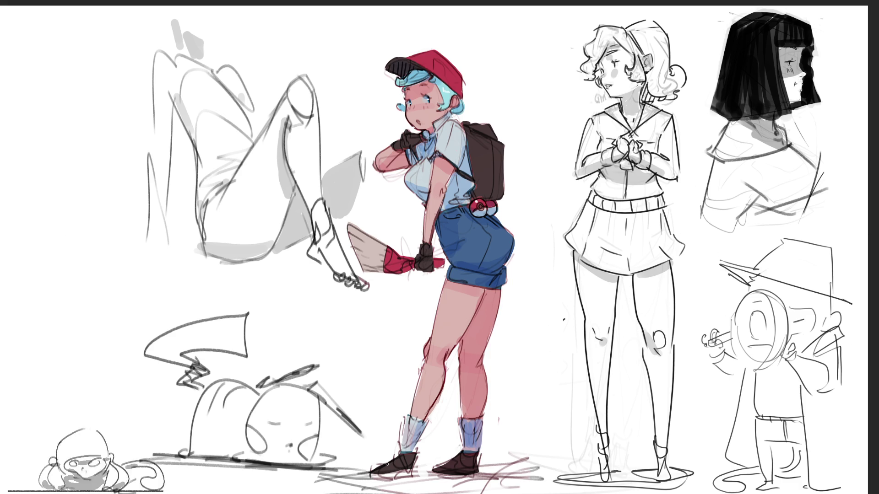
{"action": "mouse_move", "coordinate": [362, 468]}
{"action": "left_mouse_down"}
{"action": "mouse_move", "coordinate": [499, 471]}
{"action": "mouse_move", "coordinate": [453, 488]}
{"action": "mouse_move", "coordinate": [405, 479]}
{"action": "mouse_move", "coordinate": [499, 483]}
{"action": "mouse_move", "coordinate": [382, 460]}
{"action": "mouse_move", "coordinate": [520, 493]}
{"action": "mouse_move", "coordinate": [501, 466]}
{"action": "mouse_move", "coordinate": [387, 480]}
{"action": "left_mouse_up"}
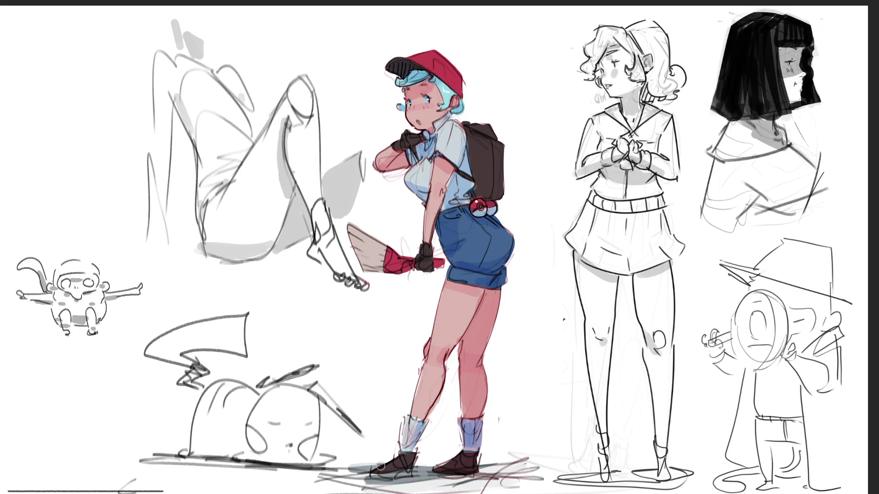
Repaint the shadow under the girl's feet with the large brush, making it darker and wider.
{"action": "mouse_move", "coordinate": [512, 471]}
{"action": "left_mouse_down"}
{"action": "mouse_move", "coordinate": [414, 489]}
{"action": "mouse_move", "coordinate": [485, 471]}
{"action": "mouse_move", "coordinate": [442, 465]}
{"action": "mouse_move", "coordinate": [451, 459]}
{"action": "mouse_move", "coordinate": [441, 455]}
{"action": "left_mouse_up"}
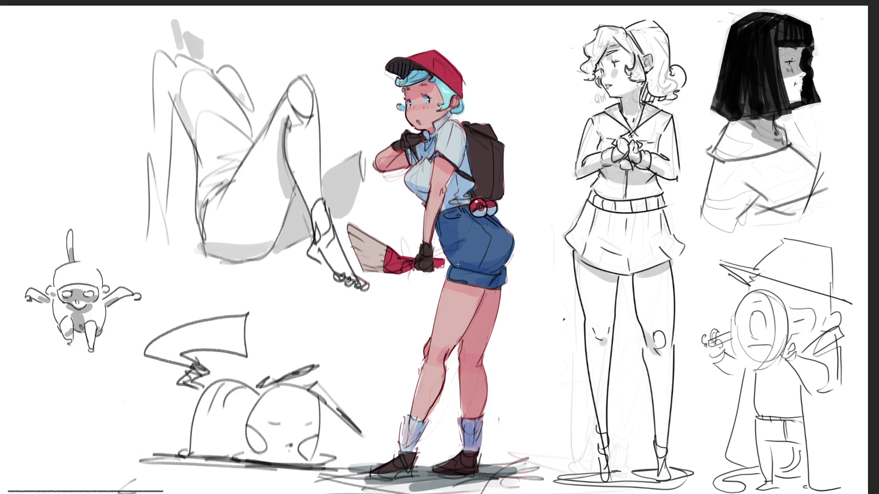
Try red on the broom, undo it, then brush two bright green strokes down the bristles.
{"action": "mouse_move", "coordinate": [348, 226]}
{"action": "left_mouse_down"}
{"action": "mouse_move", "coordinate": [368, 288]}
{"action": "mouse_move", "coordinate": [351, 226]}
{"action": "mouse_move", "coordinate": [364, 232]}
{"action": "mouse_move", "coordinate": [382, 277]}
{"action": "left_mouse_up"}
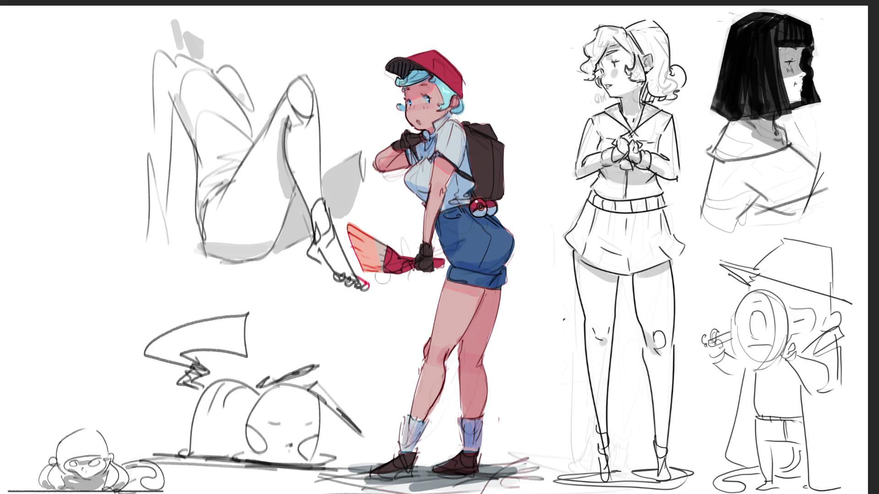
{"action": "key", "text": "ctrl+z"}
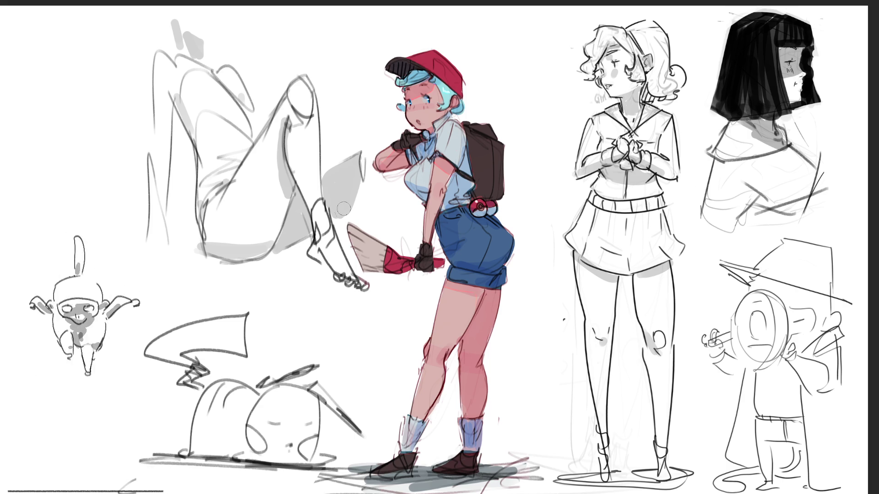
{"action": "mouse_move", "coordinate": [352, 226]}
{"action": "left_mouse_down"}
{"action": "mouse_move", "coordinate": [361, 266]}
{"action": "mouse_move", "coordinate": [373, 274]}
{"action": "left_mouse_up"}
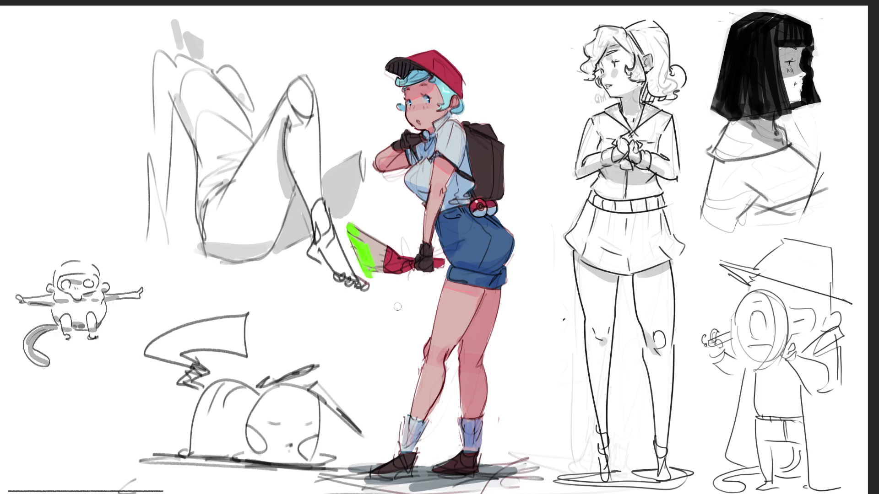
{"action": "mouse_move", "coordinate": [348, 227]}
{"action": "left_mouse_down"}
{"action": "mouse_move", "coordinate": [376, 361]}
{"action": "mouse_move", "coordinate": [364, 318]}
{"action": "left_mouse_up"}
Discard a brighter broom restroke, then add green blobs on the girl's chest and cheek.
{"action": "key", "text": "ctrl+z"}
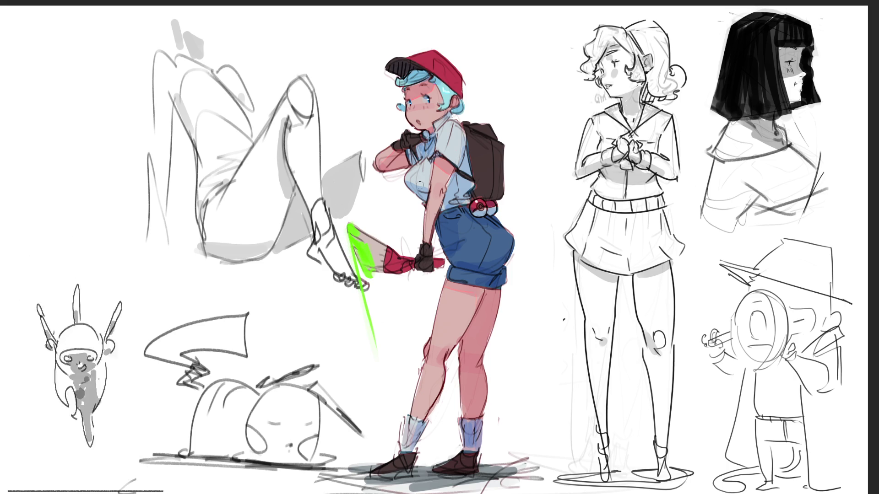
{"action": "left_click_drag", "start_coordinate": [372, 278], "coordinate": [378, 353]}
{"action": "key", "text": "ctrl+z"}
{"action": "key", "text": "ctrl+z"}
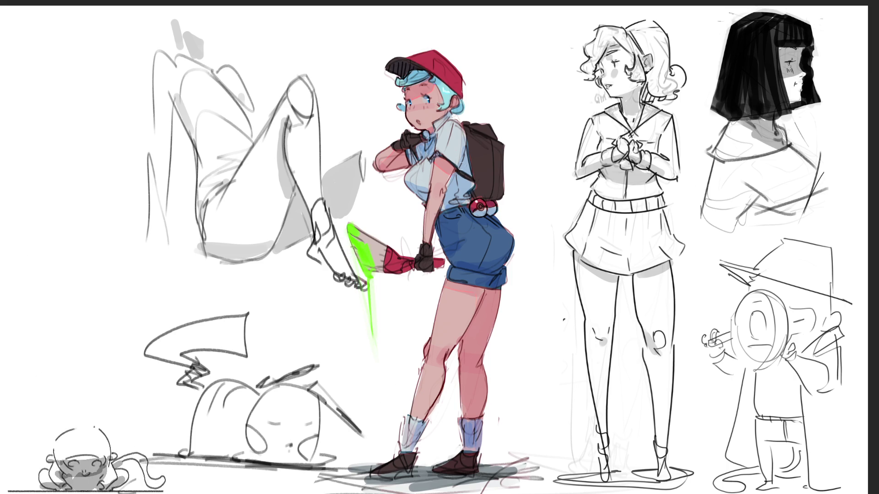
{"action": "left_click_drag", "start_coordinate": [422, 168], "coordinate": [419, 174]}
{"action": "left_click_drag", "start_coordinate": [431, 114], "coordinate": [428, 116]}
{"action": "left_click_drag", "start_coordinate": [411, 81], "coordinate": [410, 87]}
{"action": "key", "text": "ctrl+z"}
{"action": "key", "text": "ctrl+z"}
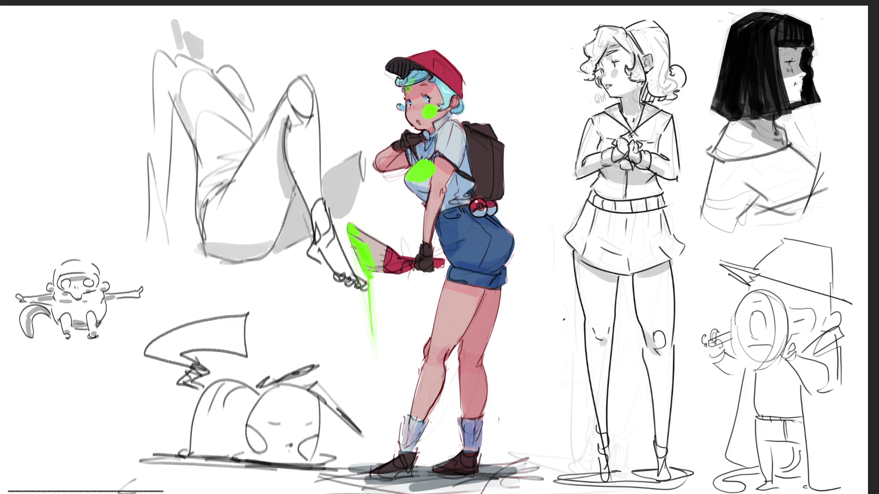
Splash green over the shorts and down the thigh, legs and knee.
{"action": "mouse_move", "coordinate": [479, 232]}
{"action": "left_mouse_down"}
{"action": "mouse_move", "coordinate": [465, 256]}
{"action": "mouse_move", "coordinate": [476, 245]}
{"action": "mouse_move", "coordinate": [481, 277]}
{"action": "left_mouse_up"}
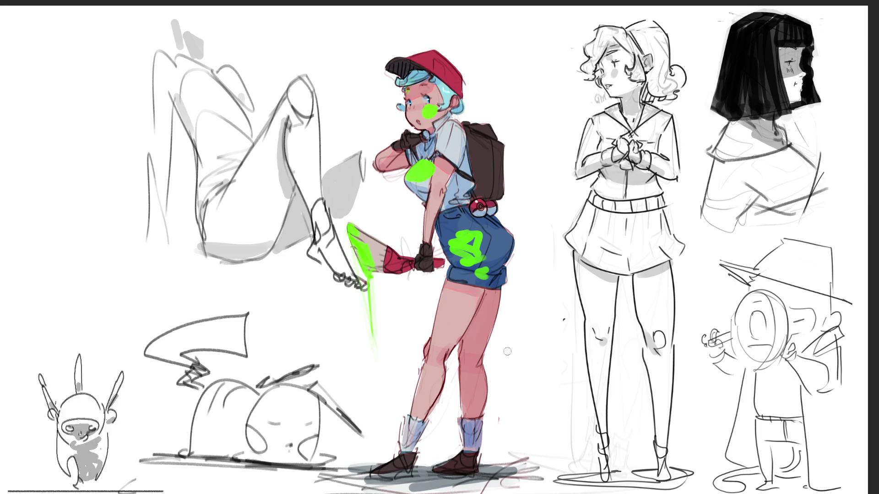
{"action": "left_click_drag", "start_coordinate": [452, 310], "coordinate": [453, 327]}
{"action": "mouse_move", "coordinate": [445, 293]}
{"action": "left_mouse_down"}
{"action": "mouse_move", "coordinate": [432, 366]}
{"action": "mouse_move", "coordinate": [467, 393]}
{"action": "left_mouse_up"}
{"action": "left_click_drag", "start_coordinate": [424, 361], "coordinate": [421, 380]}
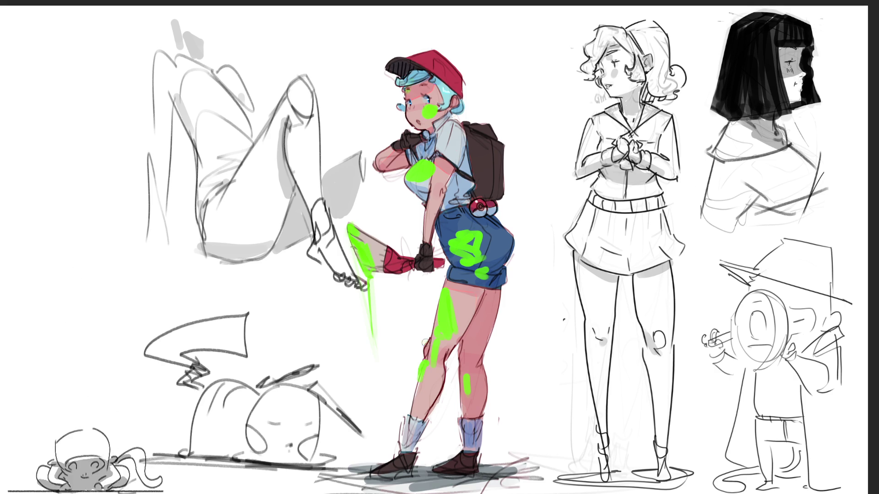
{"action": "left_click_drag", "start_coordinate": [424, 344], "coordinate": [440, 327]}
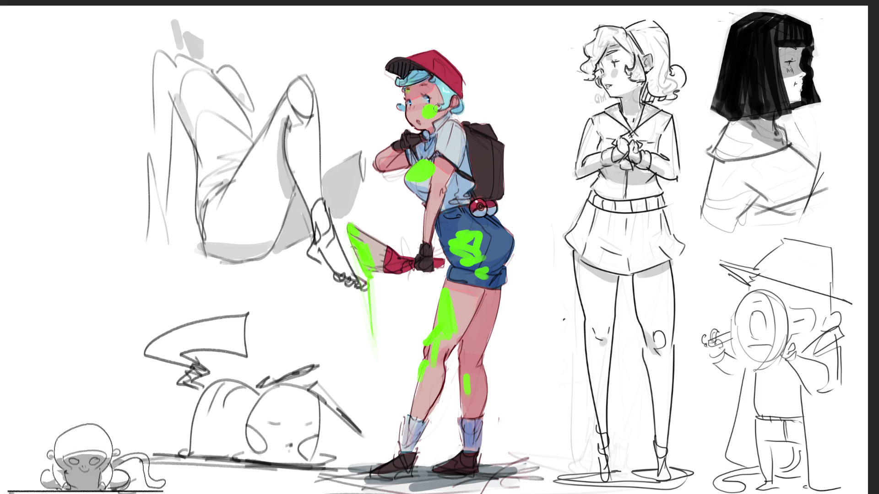
Dab three small green spots onto the backpack.
{"action": "left_click", "coordinate": [498, 168]}
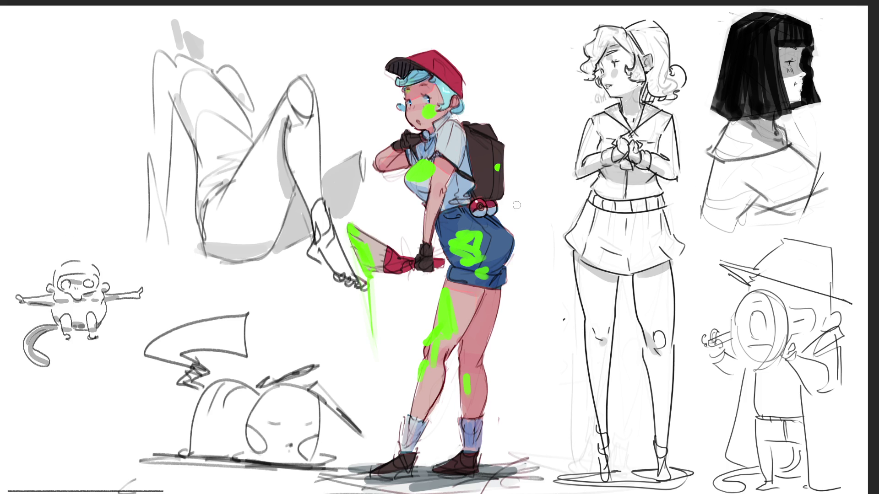
{"action": "left_click", "coordinate": [499, 178]}
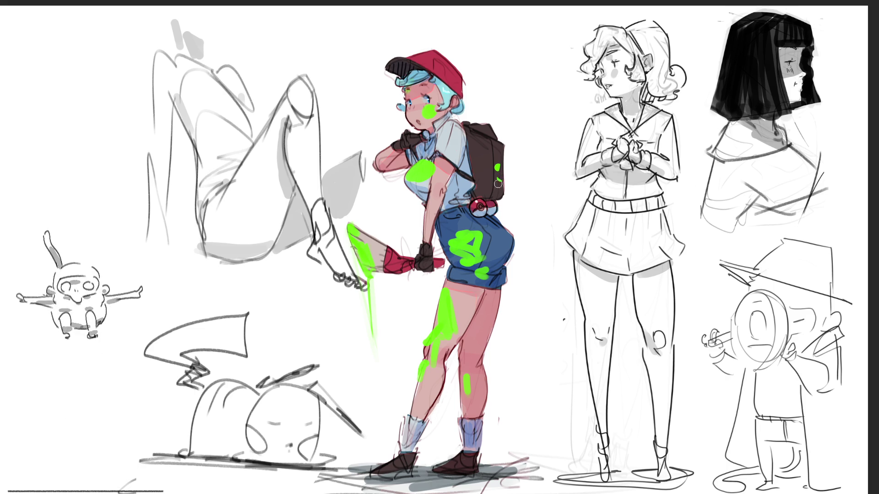
{"action": "left_click", "coordinate": [491, 176]}
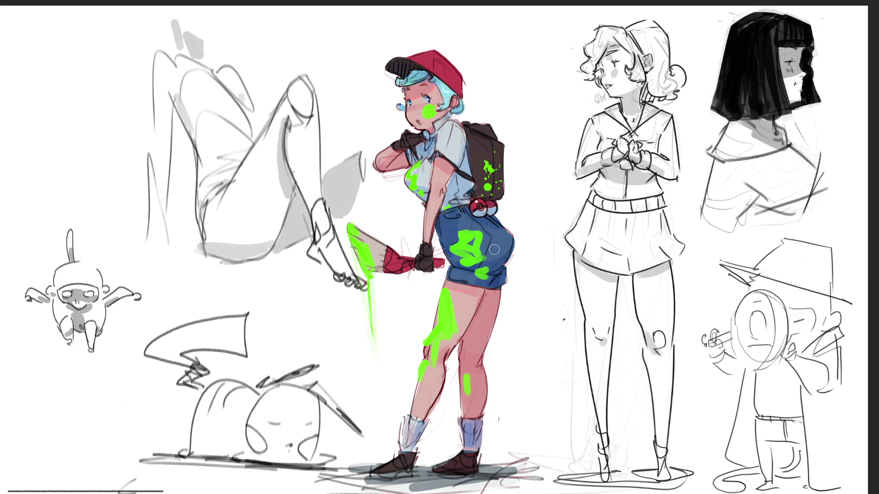
Brush dark blue over part of the green splotch on the shorts.
{"action": "mouse_move", "coordinate": [506, 245]}
{"action": "left_mouse_down"}
{"action": "mouse_move", "coordinate": [472, 246]}
{"action": "mouse_move", "coordinate": [481, 232]}
{"action": "mouse_move", "coordinate": [490, 236]}
{"action": "mouse_move", "coordinate": [488, 254]}
{"action": "mouse_move", "coordinate": [465, 256]}
{"action": "mouse_move", "coordinate": [480, 259]}
{"action": "mouse_move", "coordinate": [464, 270]}
{"action": "mouse_move", "coordinate": [483, 272]}
{"action": "left_mouse_up"}
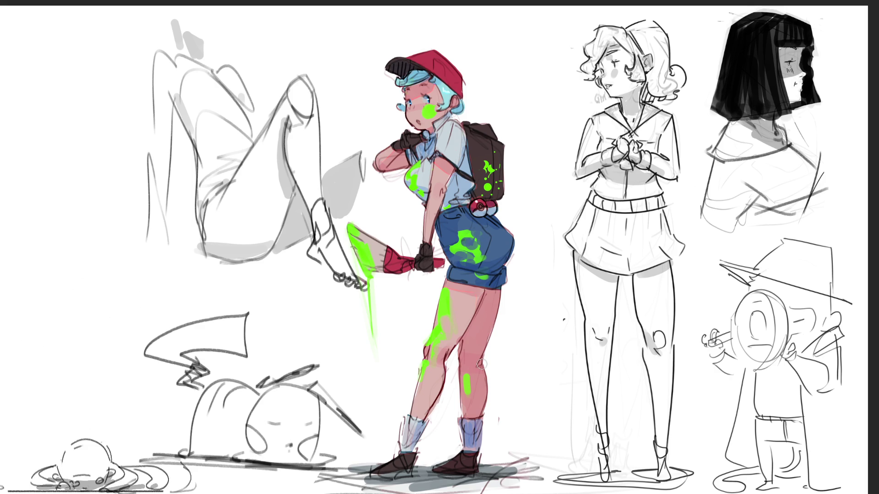
Make the brush much larger before working on the three standing figure sketches.
{"action": "key", "text": "e"}
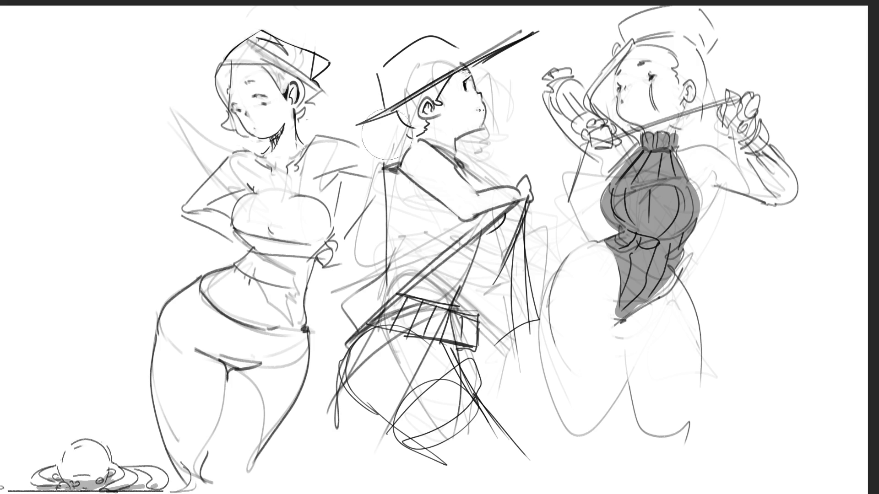
Paint a thick grey stroke along the middle figure's hat brim and lighten both ends.
{"action": "left_click_drag", "start_coordinate": [371, 141], "coordinate": [553, 42]}
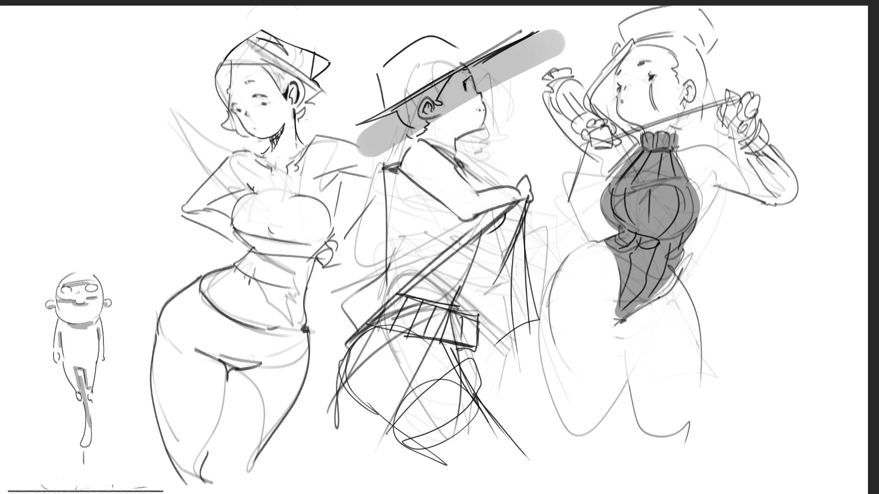
{"action": "left_click_drag", "start_coordinate": [561, 41], "coordinate": [489, 77]}
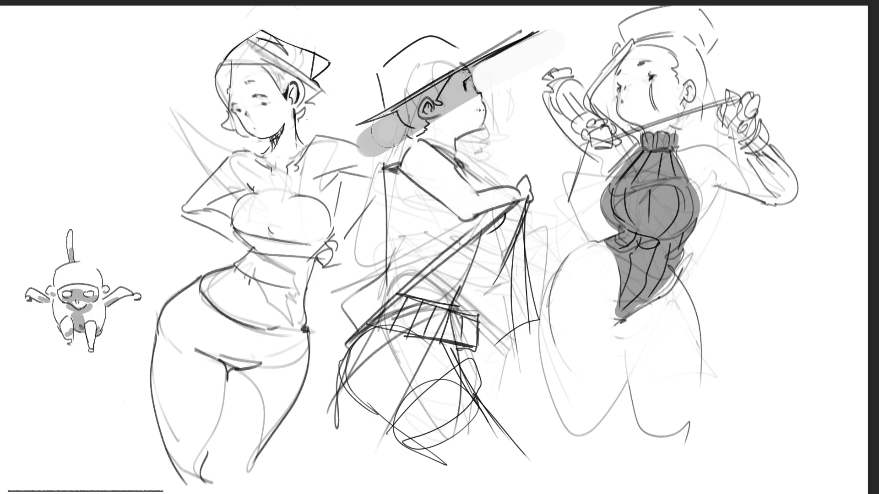
{"action": "left_click_drag", "start_coordinate": [389, 138], "coordinate": [369, 146]}
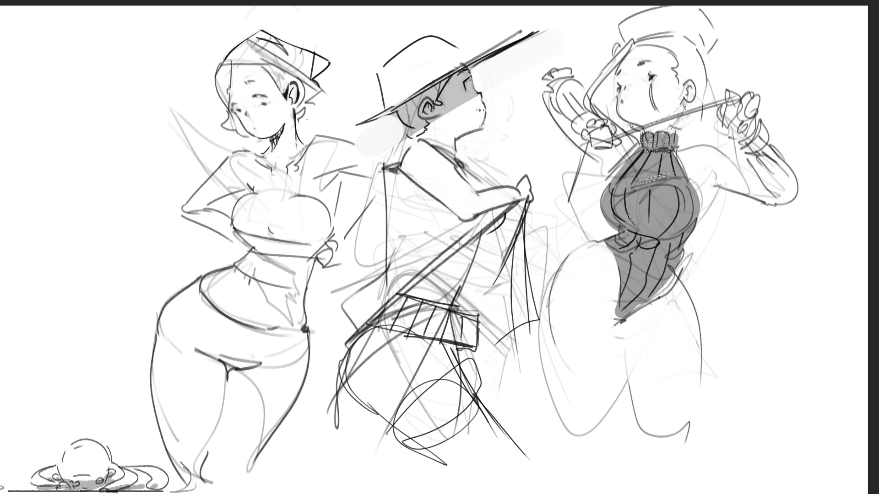
Lasso-select the right figure's body and legs, enlarge the brush, and fill the selection with grey.
{"action": "mouse_move", "coordinate": [619, 222]}
{"action": "left_mouse_down"}
{"action": "mouse_move", "coordinate": [672, 210]}
{"action": "mouse_move", "coordinate": [702, 216]}
{"action": "mouse_move", "coordinate": [689, 238]}
{"action": "mouse_move", "coordinate": [631, 238]}
{"action": "mouse_move", "coordinate": [603, 216]}
{"action": "left_mouse_up"}
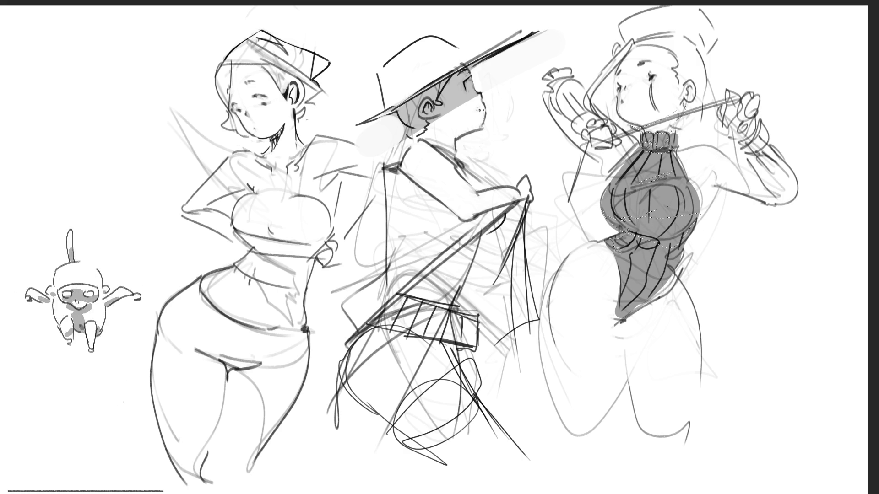
{"action": "mouse_move", "coordinate": [617, 250]}
{"action": "left_mouse_down"}
{"action": "mouse_move", "coordinate": [594, 279]}
{"action": "mouse_move", "coordinate": [588, 426]}
{"action": "mouse_move", "coordinate": [602, 402]}
{"action": "mouse_move", "coordinate": [610, 335]}
{"action": "mouse_move", "coordinate": [620, 331]}
{"action": "mouse_move", "coordinate": [650, 437]}
{"action": "mouse_move", "coordinate": [701, 427]}
{"action": "mouse_move", "coordinate": [698, 338]}
{"action": "mouse_move", "coordinate": [673, 300]}
{"action": "mouse_move", "coordinate": [677, 271]}
{"action": "left_mouse_up"}
{"action": "mouse_move", "coordinate": [698, 230]}
{"action": "left_mouse_down"}
{"action": "mouse_move", "coordinate": [722, 191]}
{"action": "mouse_move", "coordinate": [709, 182]}
{"action": "left_mouse_up"}
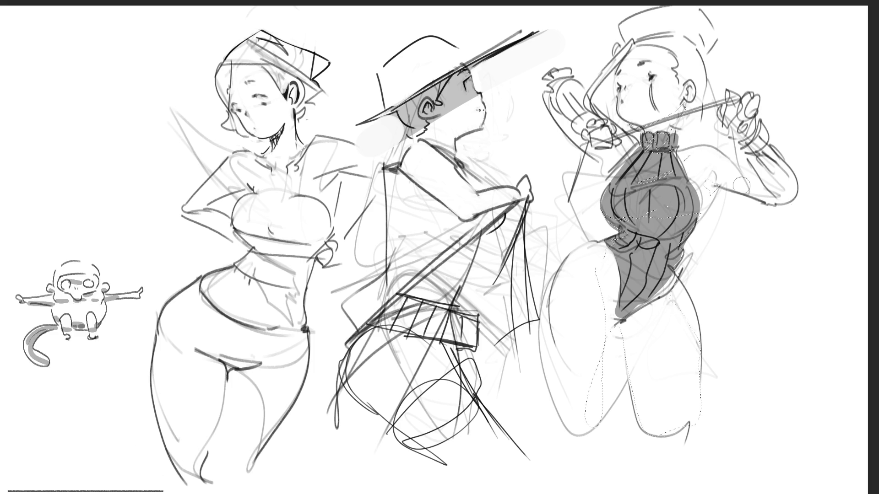
{"action": "key", "text": "bracketright"}
{"action": "key", "text": "bracketright"}
{"action": "left_click_drag", "start_coordinate": [650, 284], "coordinate": [655, 403]}
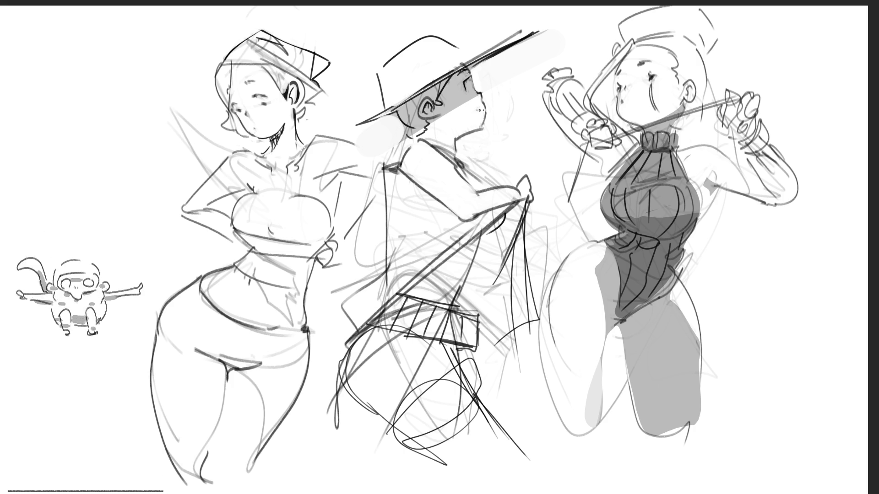
Cancel a stray transform, then move the whole drawing about 160 px right and commit.
{"action": "key", "text": "ctrl+t"}
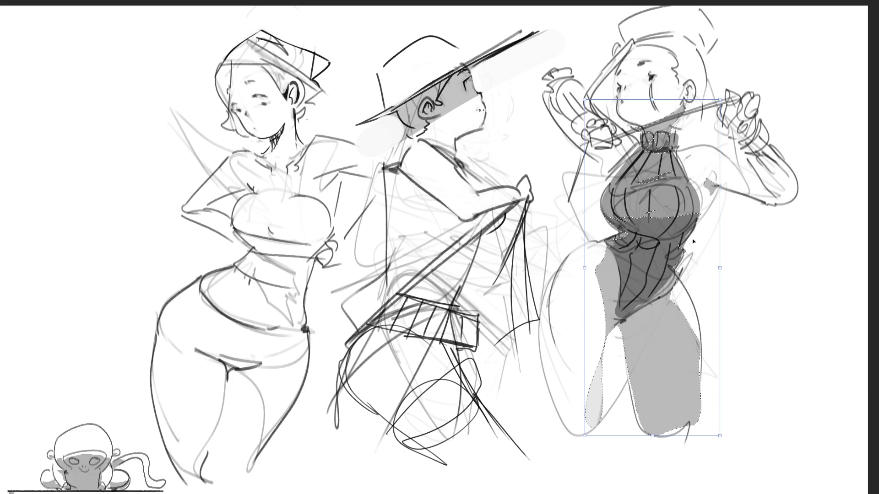
{"action": "key", "text": "Return"}
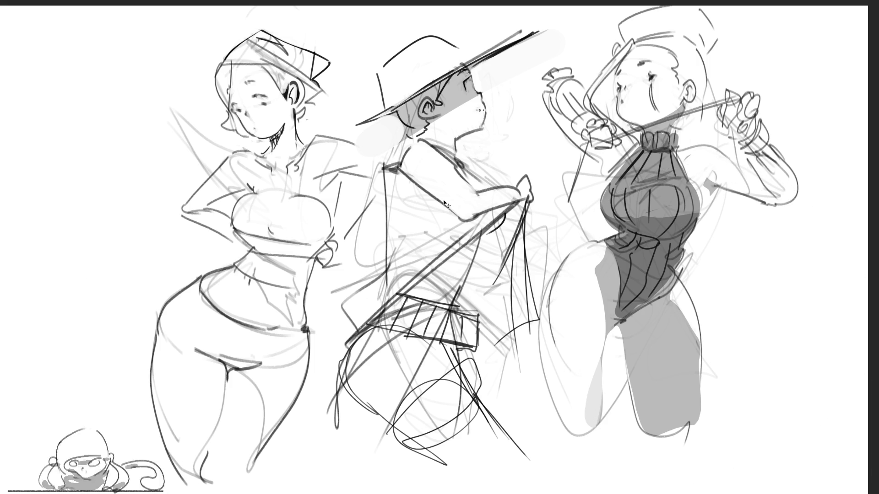
{"action": "key", "text": "ctrl+t"}
{"action": "left_click_drag", "start_coordinate": [379, 208], "coordinate": [455, 226]}
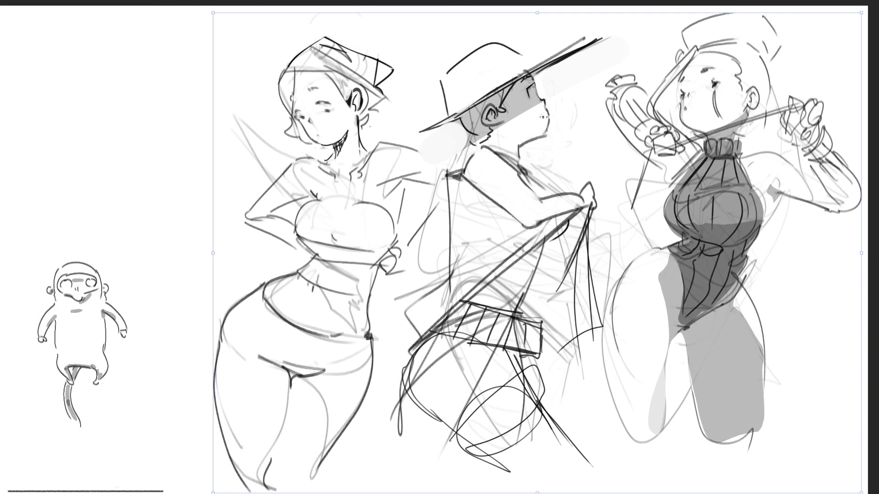
{"action": "key", "text": "Return"}
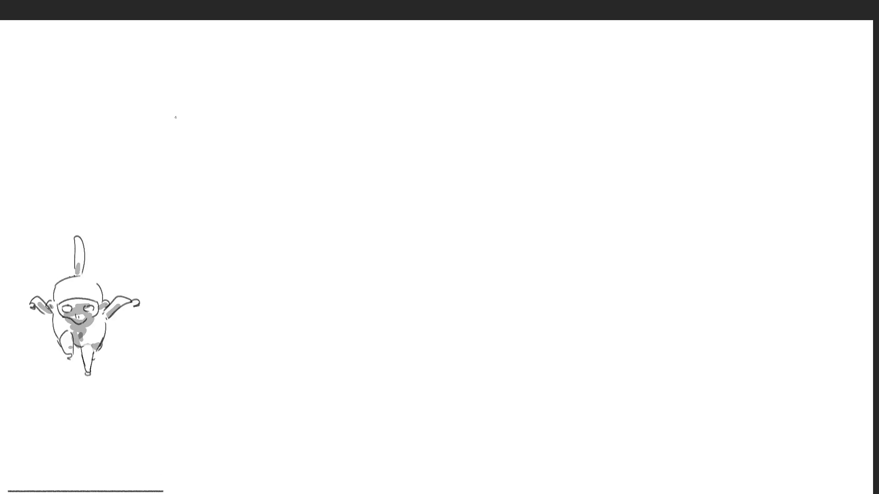
Sketch loose freehand strokes: a left curve, a top arc, a long loop, hooks and small curls.
{"action": "left_click_drag", "start_coordinate": [167, 57], "coordinate": [323, 309]}
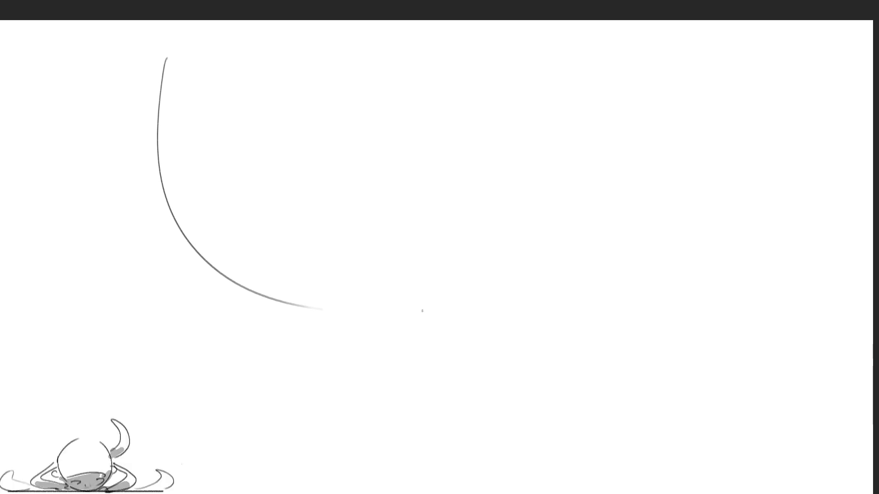
{"action": "mouse_move", "coordinate": [94, 135]}
{"action": "left_mouse_down"}
{"action": "mouse_move", "coordinate": [403, 24]}
{"action": "mouse_move", "coordinate": [368, 319]}
{"action": "left_mouse_up"}
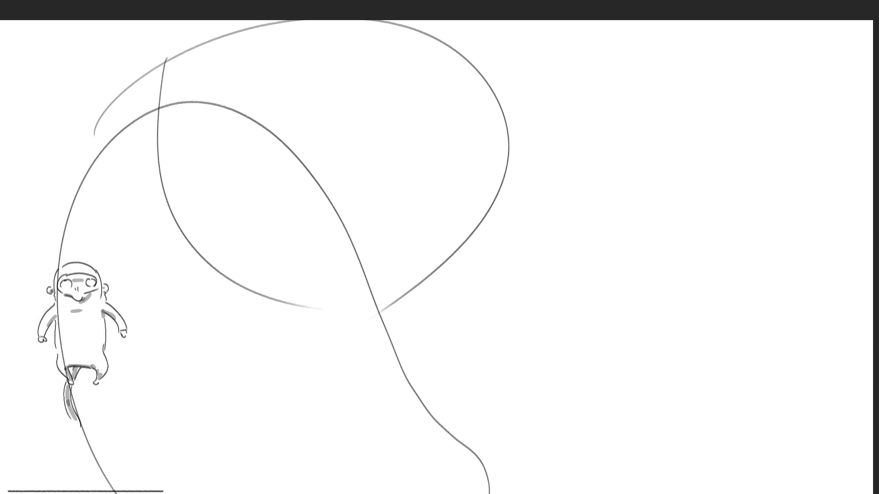
{"action": "mouse_move", "coordinate": [487, 78]}
{"action": "left_mouse_down"}
{"action": "mouse_move", "coordinate": [478, 65]}
{"action": "mouse_move", "coordinate": [352, 121]}
{"action": "mouse_move", "coordinate": [268, 339]}
{"action": "mouse_move", "coordinate": [479, 369]}
{"action": "left_mouse_up"}
{"action": "left_click_drag", "start_coordinate": [501, 333], "coordinate": [530, 155]}
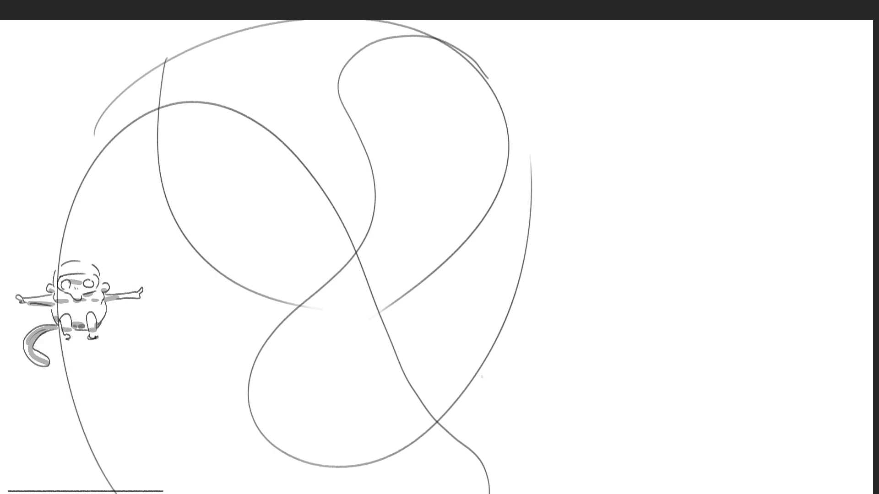
{"action": "mouse_move", "coordinate": [349, 264]}
{"action": "left_mouse_down"}
{"action": "mouse_move", "coordinate": [412, 226]}
{"action": "mouse_move", "coordinate": [441, 188]}
{"action": "mouse_move", "coordinate": [457, 290]}
{"action": "mouse_move", "coordinate": [274, 453]}
{"action": "mouse_move", "coordinate": [348, 37]}
{"action": "mouse_move", "coordinate": [338, 283]}
{"action": "left_mouse_up"}
{"action": "mouse_move", "coordinate": [434, 180]}
{"action": "left_mouse_down"}
{"action": "mouse_move", "coordinate": [426, 167]}
{"action": "mouse_move", "coordinate": [459, 73]}
{"action": "mouse_move", "coordinate": [456, 153]}
{"action": "left_mouse_up"}
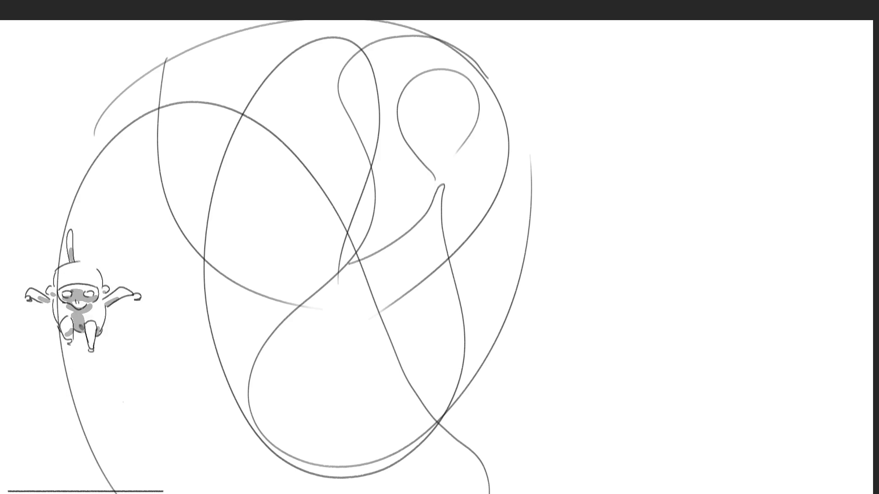
{"action": "mouse_move", "coordinate": [207, 225]}
{"action": "left_mouse_down"}
{"action": "mouse_move", "coordinate": [366, 14]}
{"action": "mouse_move", "coordinate": [837, 321]}
{"action": "mouse_move", "coordinate": [644, 354]}
{"action": "mouse_move", "coordinate": [491, 23]}
{"action": "mouse_move", "coordinate": [222, 199]}
{"action": "left_mouse_up"}
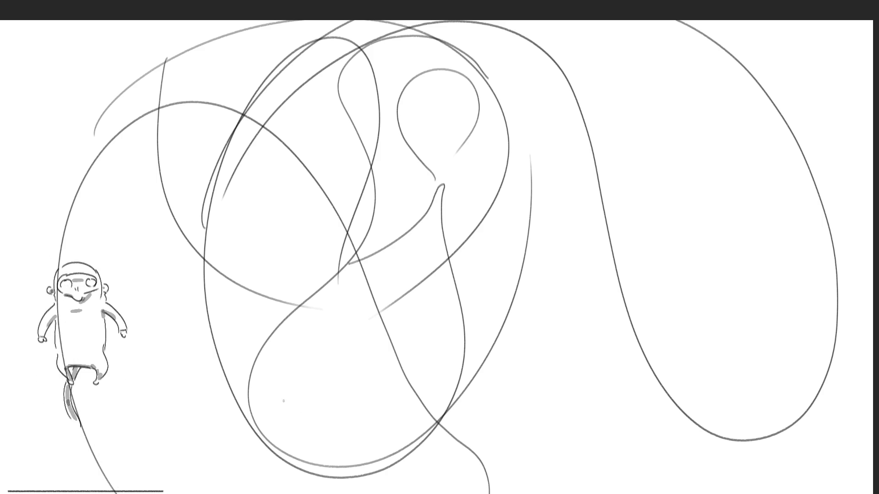
{"action": "mouse_move", "coordinate": [256, 385]}
{"action": "left_mouse_down"}
{"action": "mouse_move", "coordinate": [354, 382]}
{"action": "mouse_move", "coordinate": [265, 387]}
{"action": "left_mouse_up"}
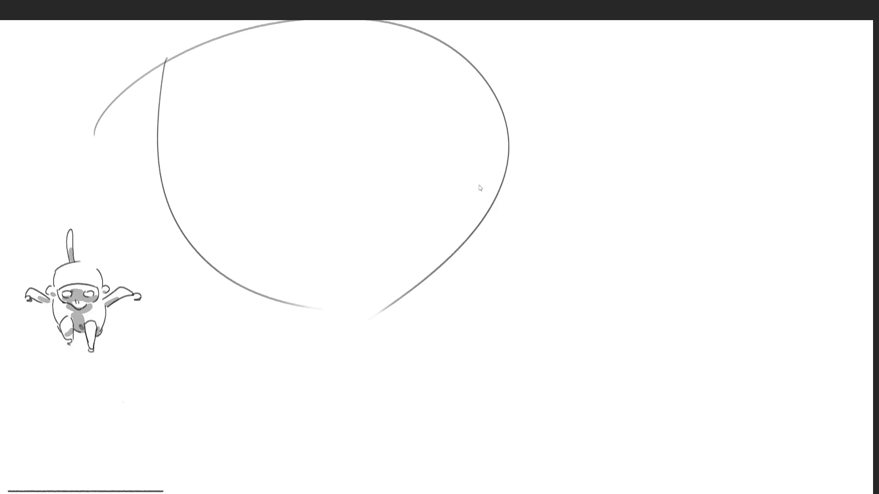
Undo the leftover arcs, then sketch a trial head circle and undo it too.
{"action": "key", "text": "Delete"}
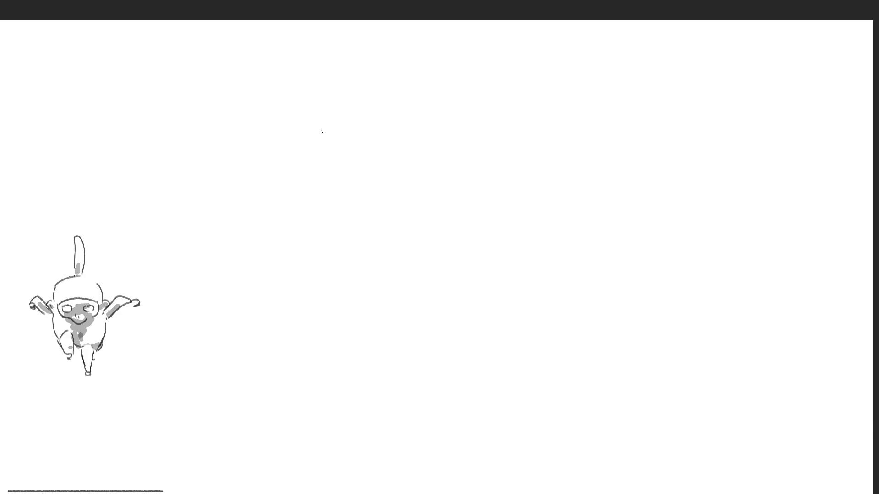
{"action": "mouse_move", "coordinate": [328, 110]}
{"action": "left_mouse_down"}
{"action": "mouse_move", "coordinate": [299, 167]}
{"action": "mouse_move", "coordinate": [542, 168]}
{"action": "mouse_move", "coordinate": [293, 202]}
{"action": "left_mouse_up"}
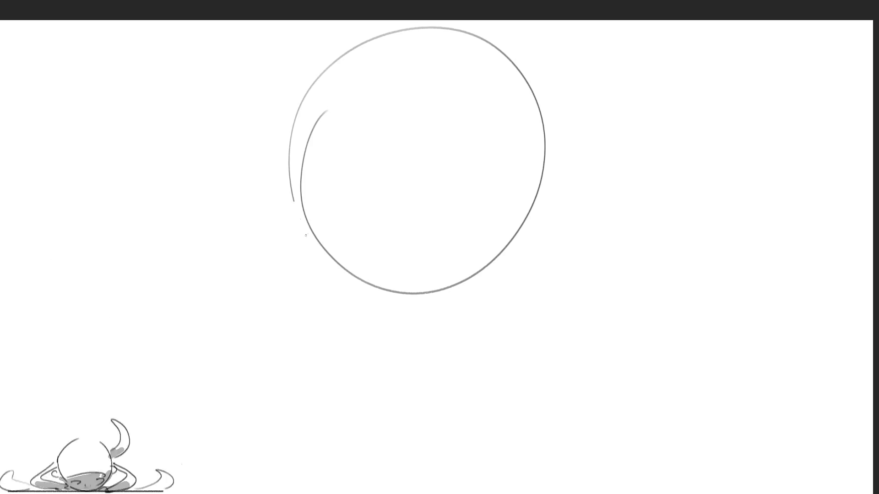
{"action": "left_click_drag", "start_coordinate": [306, 235], "coordinate": [482, 286]}
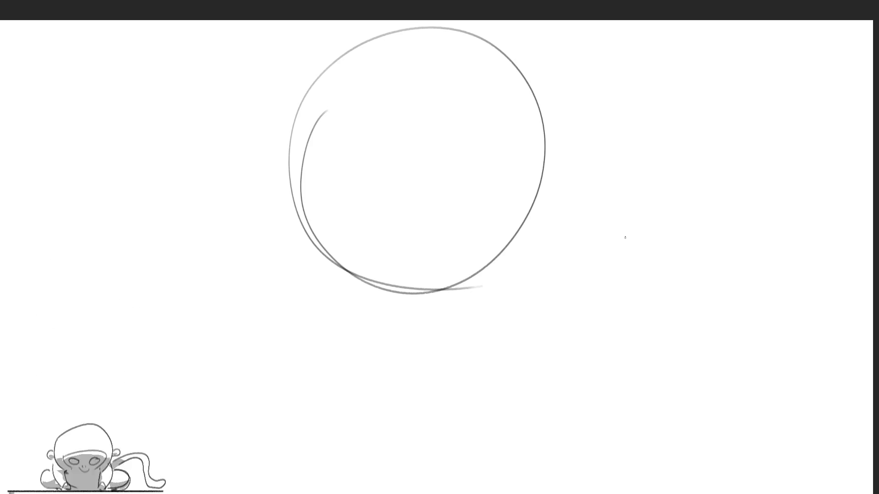
{"action": "key", "text": "ctrl+z"}
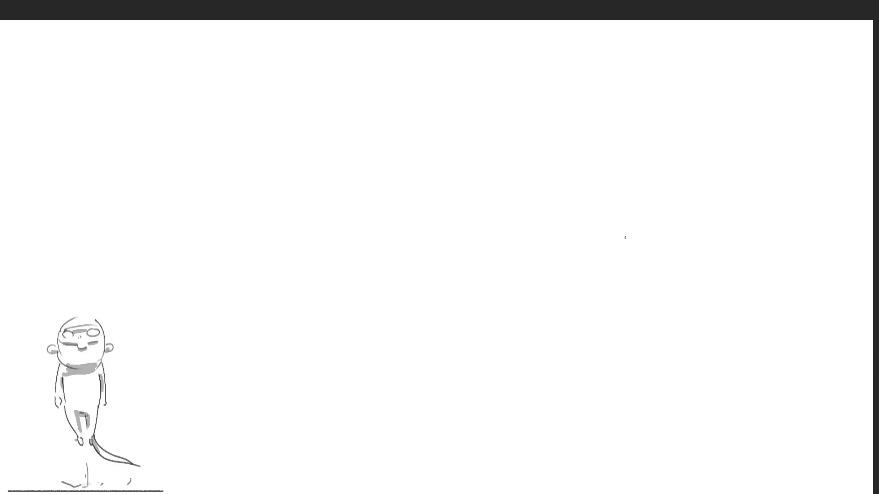
{"action": "mouse_move", "coordinate": [359, 145]}
{"action": "left_mouse_down"}
{"action": "mouse_move", "coordinate": [339, 180]}
{"action": "mouse_move", "coordinate": [373, 239]}
{"action": "mouse_move", "coordinate": [504, 185]}
{"action": "mouse_move", "coordinate": [504, 120]}
{"action": "left_mouse_up"}
{"action": "mouse_move", "coordinate": [501, 121]}
{"action": "left_mouse_down"}
{"action": "mouse_move", "coordinate": [493, 226]}
{"action": "mouse_move", "coordinate": [498, 121]}
{"action": "left_mouse_up"}
{"action": "mouse_move", "coordinate": [497, 123]}
{"action": "left_mouse_down"}
{"action": "mouse_move", "coordinate": [585, 174]}
{"action": "mouse_move", "coordinate": [457, 228]}
{"action": "left_mouse_up"}
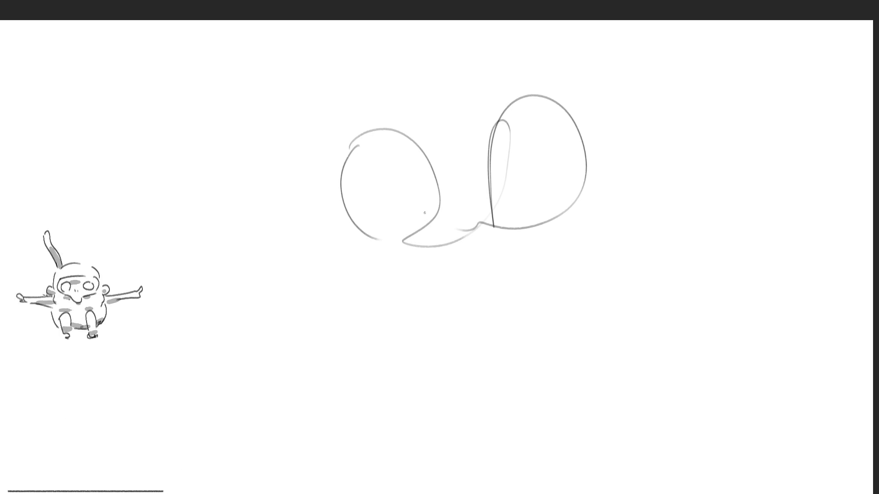
{"action": "mouse_move", "coordinate": [350, 38]}
{"action": "left_mouse_down"}
{"action": "mouse_move", "coordinate": [338, 52]}
{"action": "mouse_move", "coordinate": [582, 278]}
{"action": "mouse_move", "coordinate": [572, 20]}
{"action": "left_mouse_up"}
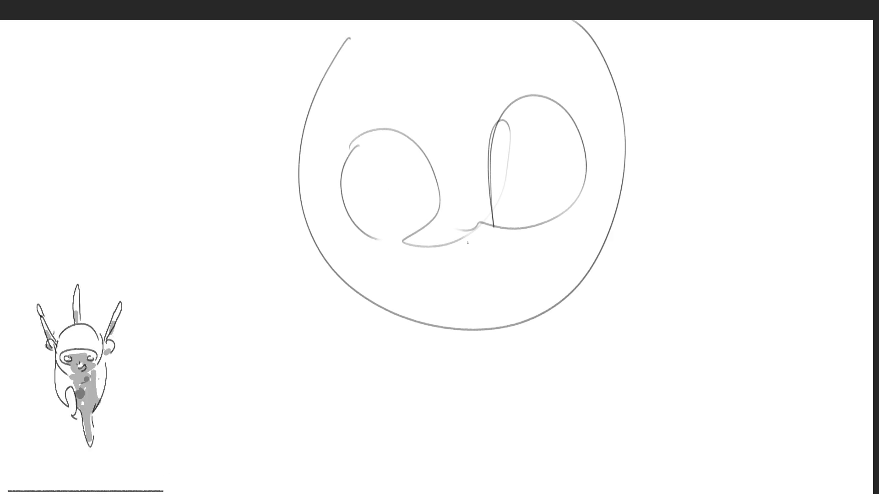
{"action": "mouse_move", "coordinate": [481, 260]}
{"action": "left_mouse_down"}
{"action": "mouse_move", "coordinate": [435, 211]}
{"action": "mouse_move", "coordinate": [481, 249]}
{"action": "left_mouse_up"}
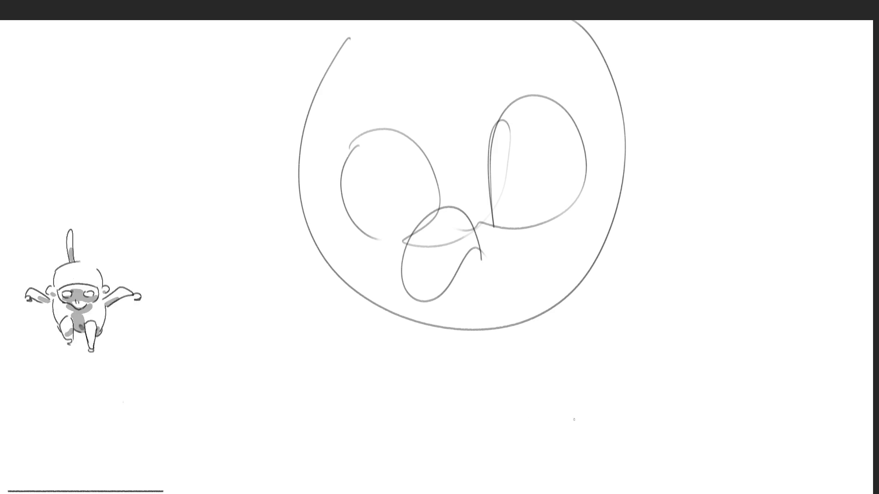
{"action": "mouse_move", "coordinate": [276, 260]}
{"action": "left_mouse_down"}
{"action": "mouse_move", "coordinate": [207, 146]}
{"action": "mouse_move", "coordinate": [137, 125]}
{"action": "mouse_move", "coordinate": [218, 317]}
{"action": "left_mouse_up"}
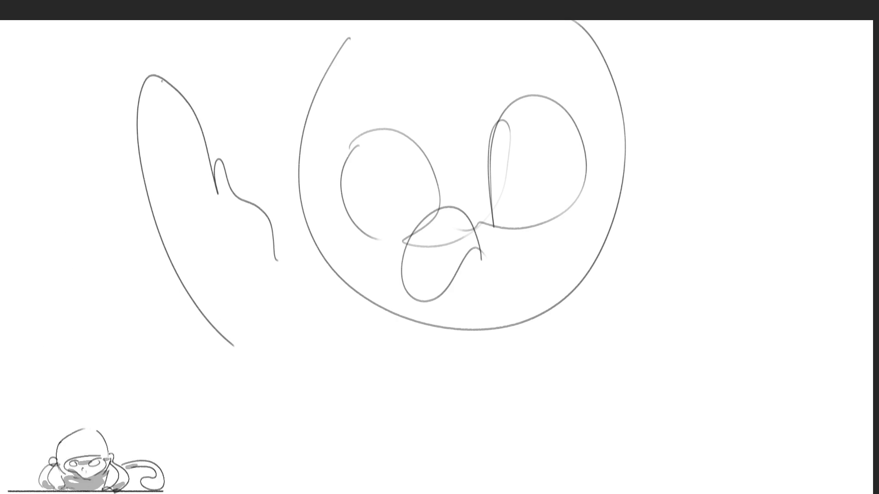
{"action": "mouse_move", "coordinate": [162, 81]}
{"action": "left_mouse_down"}
{"action": "mouse_move", "coordinate": [196, 184]}
{"action": "mouse_move", "coordinate": [174, 205]}
{"action": "left_mouse_up"}
{"action": "left_click_drag", "start_coordinate": [139, 161], "coordinate": [182, 251]}
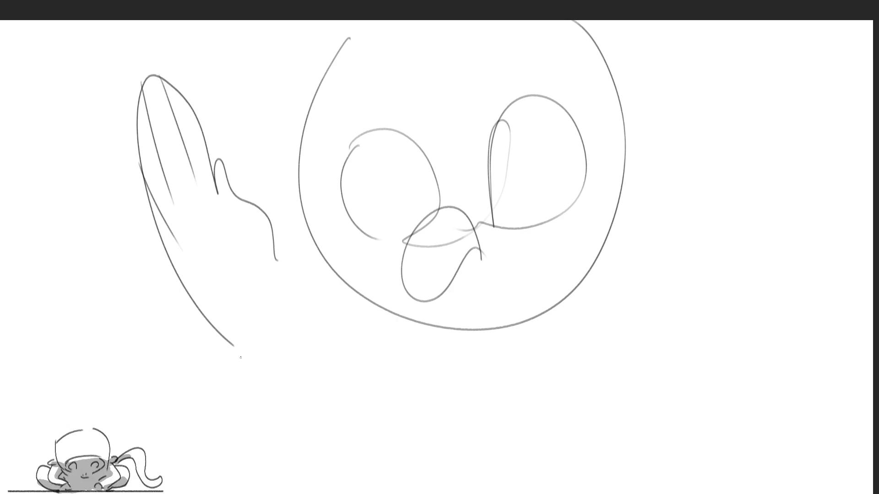
{"action": "left_click_drag", "start_coordinate": [240, 357], "coordinate": [323, 380]}
{"action": "mouse_move", "coordinate": [270, 287]}
{"action": "left_mouse_down"}
{"action": "mouse_move", "coordinate": [385, 337]}
{"action": "mouse_move", "coordinate": [687, 129]}
{"action": "mouse_move", "coordinate": [624, 408]}
{"action": "mouse_move", "coordinate": [260, 418]}
{"action": "left_mouse_up"}
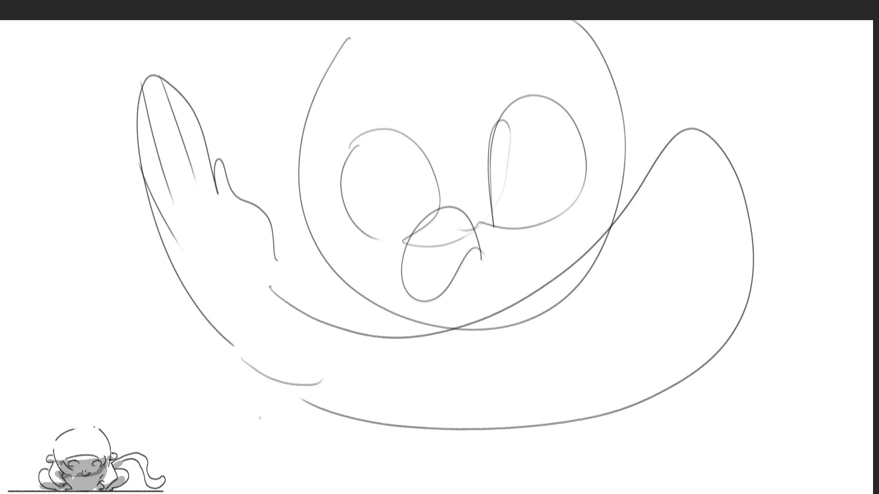
{"action": "mouse_move", "coordinate": [114, 382]}
{"action": "left_mouse_down"}
{"action": "mouse_move", "coordinate": [627, 89]}
{"action": "mouse_move", "coordinate": [337, 246]}
{"action": "mouse_move", "coordinate": [702, 403]}
{"action": "left_mouse_up"}
{"action": "key", "text": "ctrl+z"}
{"action": "key", "text": "ctrl+z"}
{"action": "key", "text": "ctrl+z"}
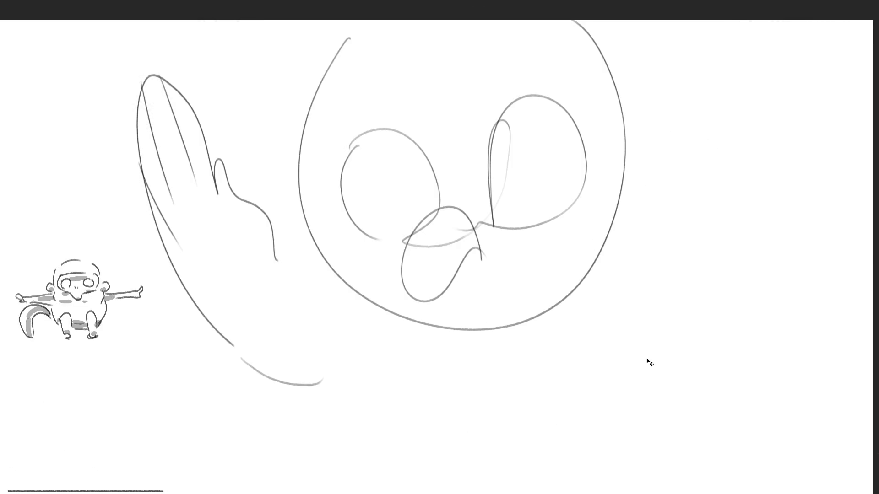
{"action": "key", "text": "ctrl+z"}
{"action": "key", "text": "ctrl+z"}
{"action": "key", "text": "ctrl+z"}
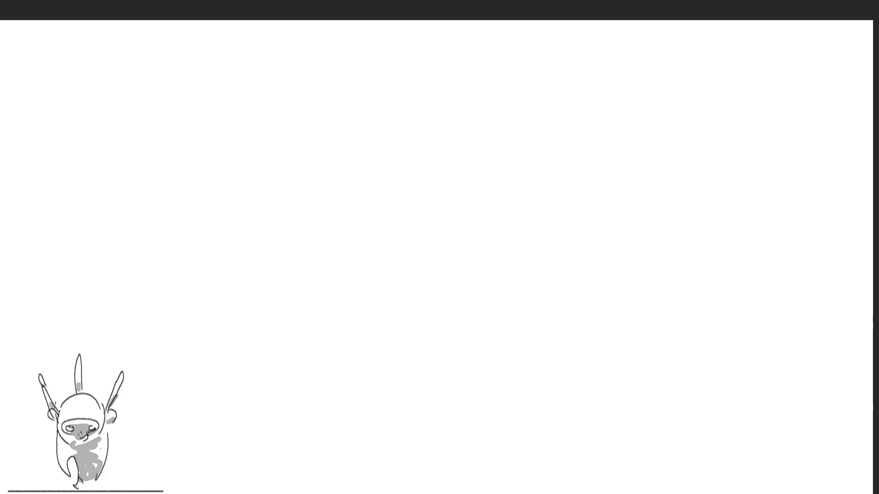
With a smaller brush, sketch a small head with two eyes and a mouth.
{"action": "key", "text": "b"}
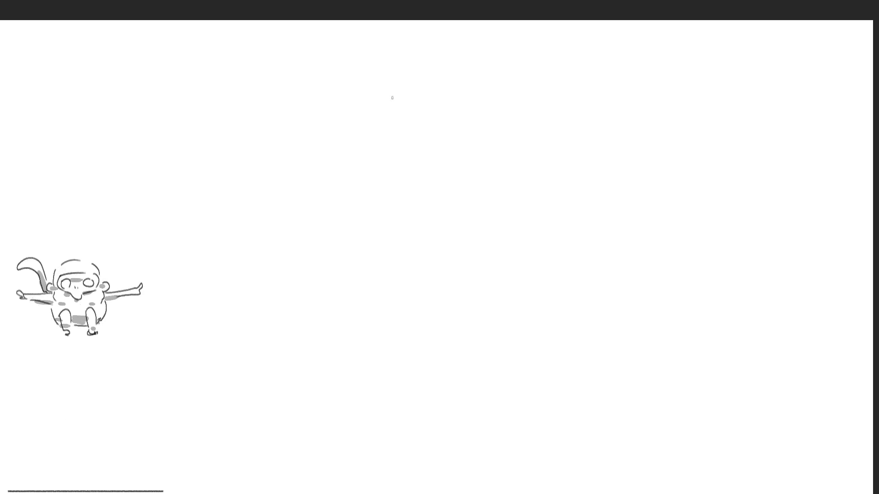
{"action": "left_click_drag", "start_coordinate": [392, 98], "coordinate": [393, 149]}
{"action": "mouse_move", "coordinate": [391, 98]}
{"action": "left_mouse_down"}
{"action": "mouse_move", "coordinate": [470, 131]}
{"action": "mouse_move", "coordinate": [468, 144]}
{"action": "left_mouse_up"}
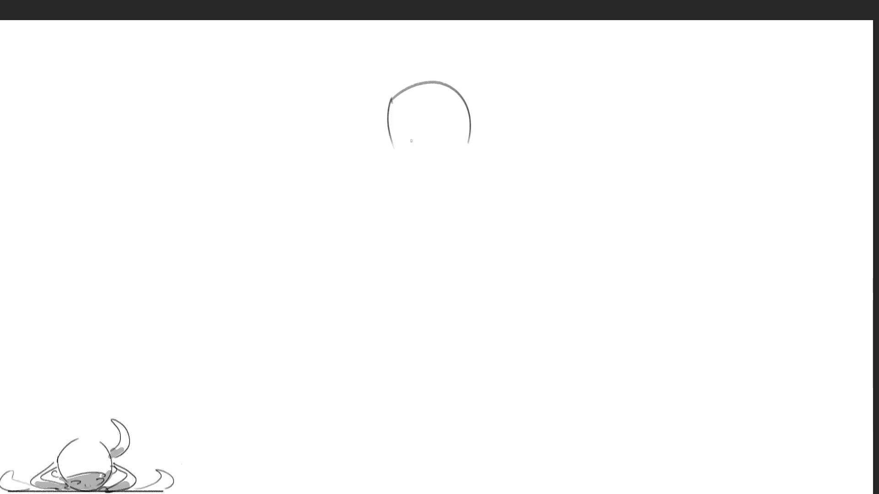
{"action": "mouse_move", "coordinate": [401, 134]}
{"action": "left_mouse_down"}
{"action": "mouse_move", "coordinate": [412, 141]}
{"action": "mouse_move", "coordinate": [400, 133]}
{"action": "left_mouse_up"}
{"action": "mouse_move", "coordinate": [454, 131]}
{"action": "left_mouse_down"}
{"action": "mouse_move", "coordinate": [446, 140]}
{"action": "mouse_move", "coordinate": [463, 133]}
{"action": "left_mouse_up"}
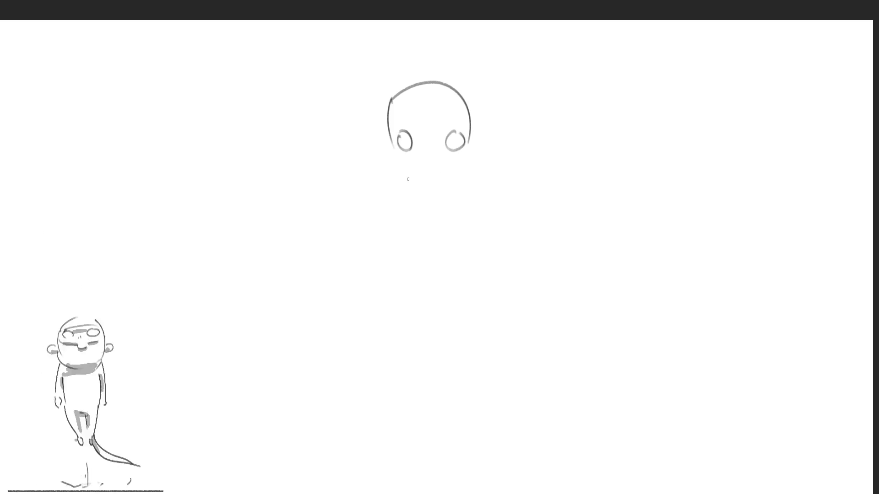
{"action": "mouse_move", "coordinate": [421, 156]}
{"action": "left_mouse_down"}
{"action": "mouse_move", "coordinate": [437, 156]}
{"action": "mouse_move", "coordinate": [433, 166]}
{"action": "mouse_move", "coordinate": [435, 156]}
{"action": "left_mouse_up"}
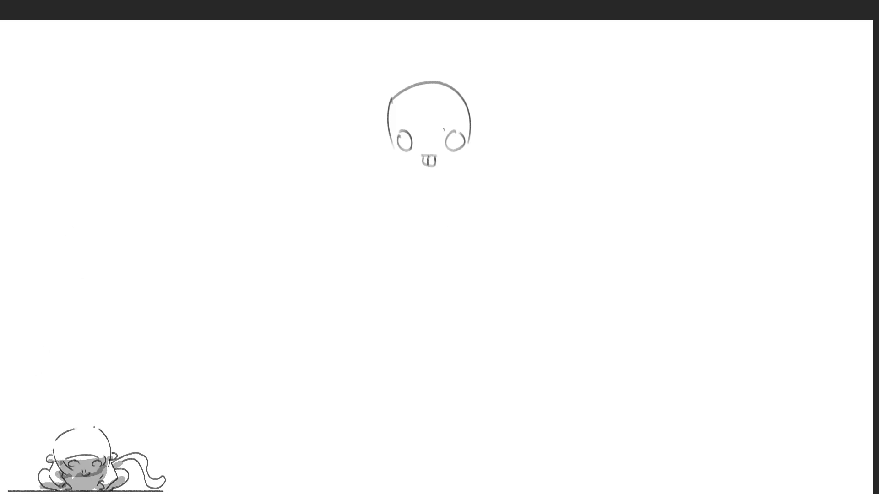
Add eyebrows and the left ear with an inner line, undoing a failed right-ear attempt.
{"action": "left_click_drag", "start_coordinate": [406, 121], "coordinate": [451, 121]}
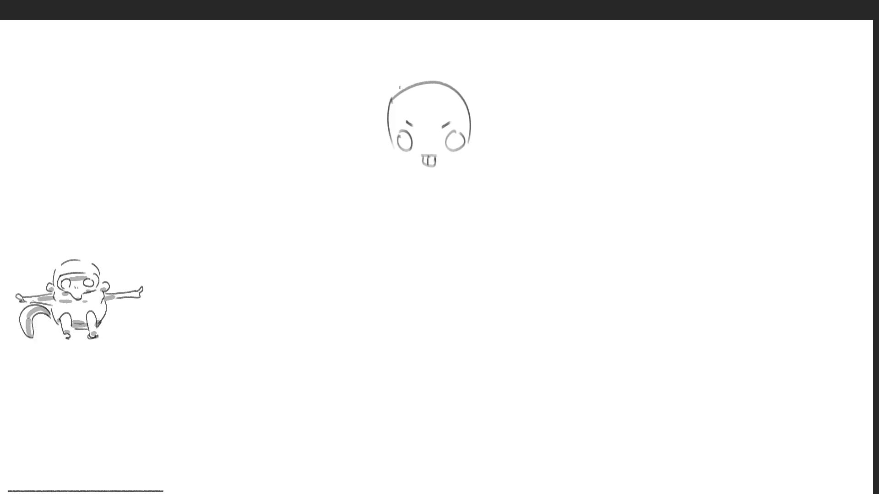
{"action": "mouse_move", "coordinate": [396, 94]}
{"action": "left_mouse_down"}
{"action": "mouse_move", "coordinate": [357, 22]}
{"action": "mouse_move", "coordinate": [406, 45]}
{"action": "mouse_move", "coordinate": [409, 87]}
{"action": "left_mouse_up"}
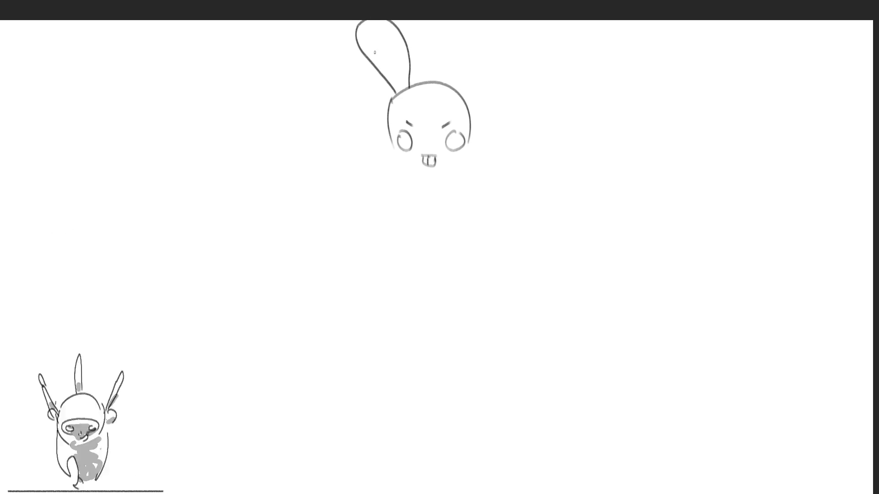
{"action": "mouse_move", "coordinate": [374, 52]}
{"action": "left_mouse_down"}
{"action": "mouse_move", "coordinate": [398, 92]}
{"action": "mouse_move", "coordinate": [401, 48]}
{"action": "mouse_move", "coordinate": [407, 90]}
{"action": "mouse_move", "coordinate": [442, 70]}
{"action": "mouse_move", "coordinate": [474, 26]}
{"action": "mouse_move", "coordinate": [461, 88]}
{"action": "mouse_move", "coordinate": [475, 23]}
{"action": "mouse_move", "coordinate": [461, 94]}
{"action": "mouse_move", "coordinate": [449, 64]}
{"action": "mouse_move", "coordinate": [455, 93]}
{"action": "left_mouse_up"}
{"action": "key", "text": "ctrl+z"}
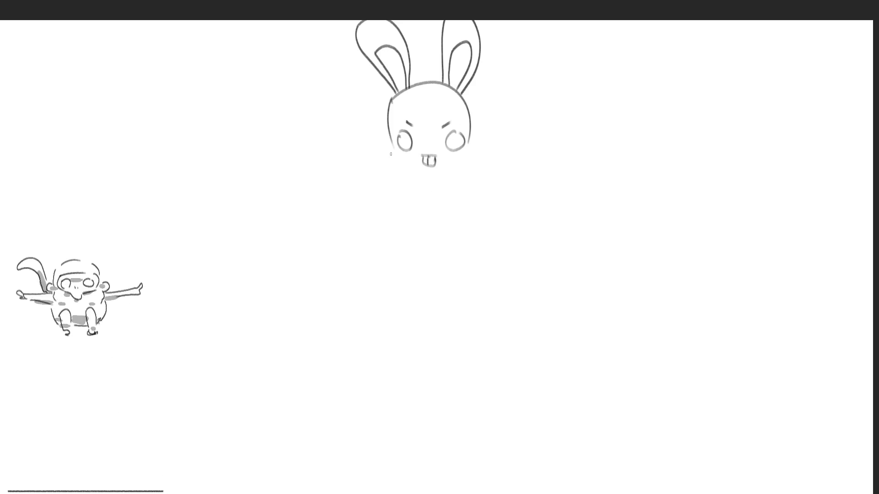
Draw fluffy cheeks and body sides, then undo and redraw wavy fur down both sides.
{"action": "mouse_move", "coordinate": [390, 154]}
{"action": "left_mouse_down"}
{"action": "mouse_move", "coordinate": [408, 191]}
{"action": "mouse_move", "coordinate": [465, 189]}
{"action": "left_mouse_up"}
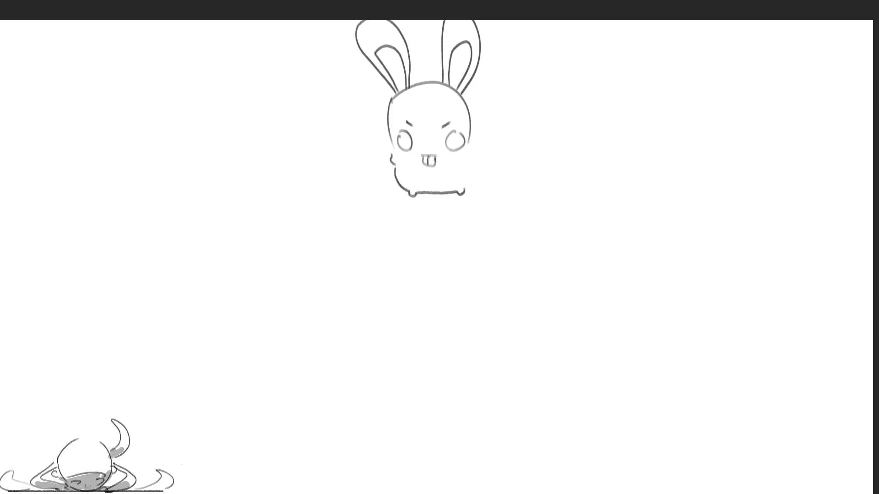
{"action": "left_click_drag", "start_coordinate": [471, 145], "coordinate": [467, 189]}
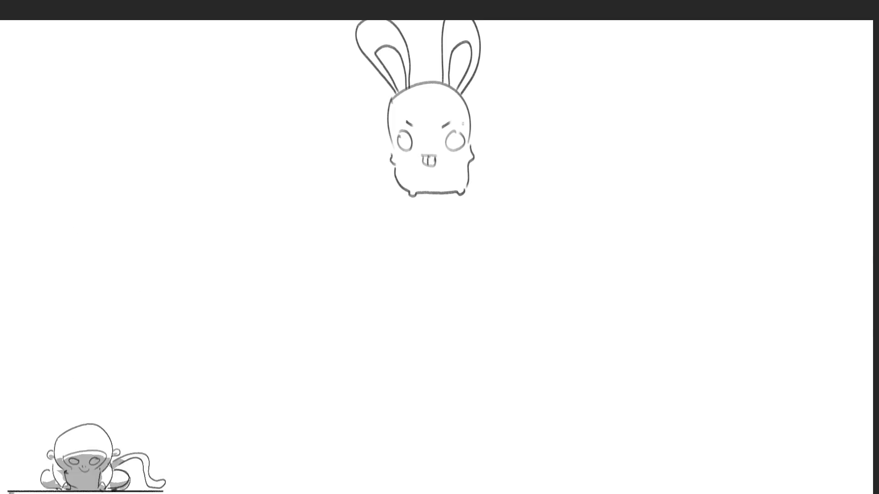
{"action": "mouse_move", "coordinate": [385, 123]}
{"action": "left_mouse_down"}
{"action": "mouse_move", "coordinate": [375, 158]}
{"action": "mouse_move", "coordinate": [389, 182]}
{"action": "left_mouse_up"}
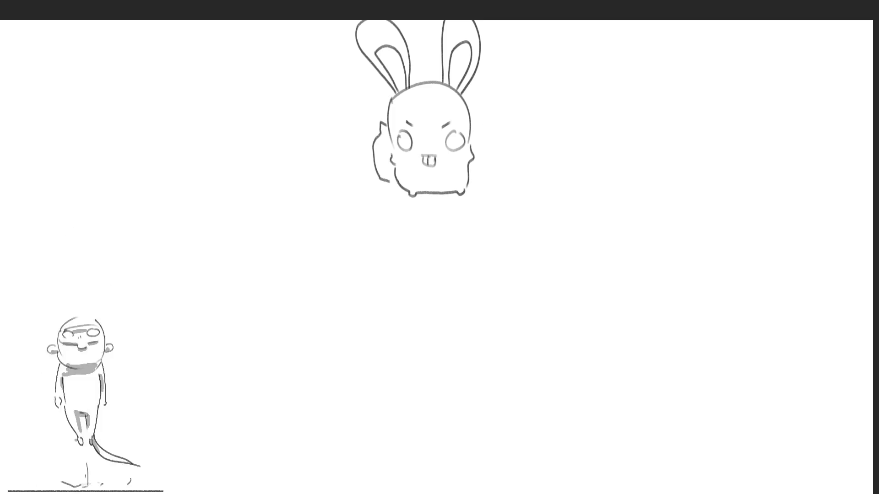
{"action": "mouse_move", "coordinate": [473, 124]}
{"action": "left_mouse_down"}
{"action": "mouse_move", "coordinate": [483, 140]}
{"action": "mouse_move", "coordinate": [481, 171]}
{"action": "mouse_move", "coordinate": [472, 178]}
{"action": "mouse_move", "coordinate": [481, 137]}
{"action": "mouse_move", "coordinate": [469, 181]}
{"action": "left_mouse_up"}
{"action": "key", "text": "ctrl+z"}
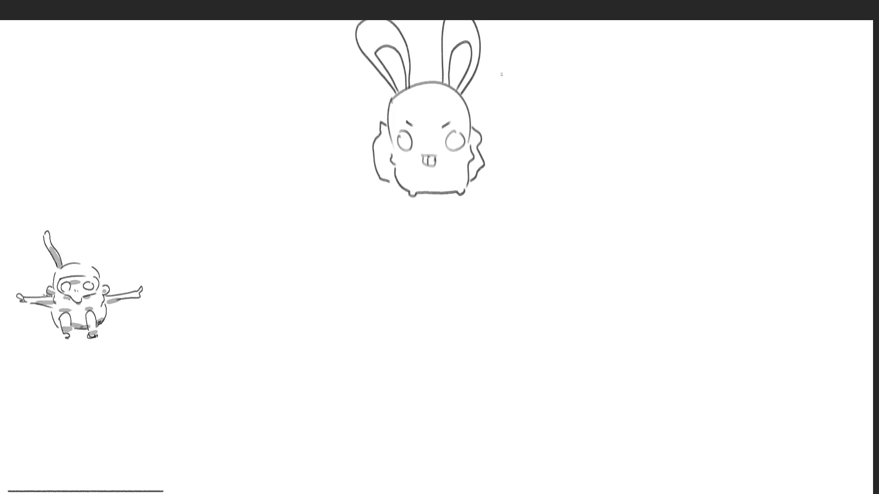
{"action": "key", "text": "ctrl+z"}
{"action": "key", "text": "ctrl+z"}
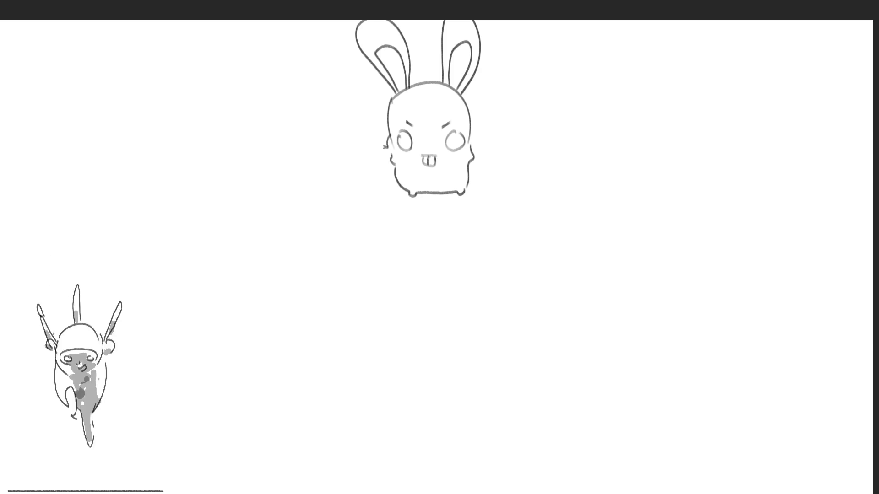
{"action": "mouse_move", "coordinate": [384, 147]}
{"action": "left_mouse_down"}
{"action": "mouse_move", "coordinate": [378, 160]}
{"action": "mouse_move", "coordinate": [390, 178]}
{"action": "left_mouse_up"}
{"action": "mouse_move", "coordinate": [472, 128]}
{"action": "left_mouse_down"}
{"action": "mouse_move", "coordinate": [479, 172]}
{"action": "mouse_move", "coordinate": [471, 179]}
{"action": "left_mouse_up"}
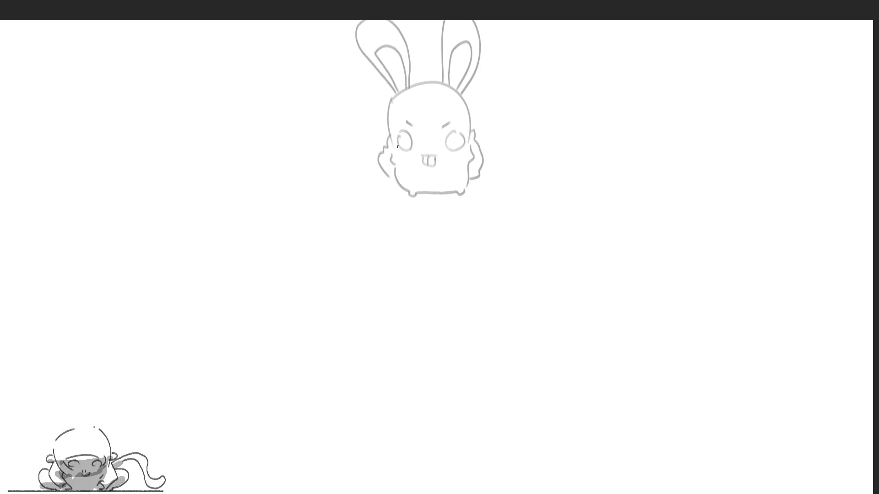
Ink clean darker lines over the eyes, eyebrows, front teeth and both cheeks.
{"action": "mouse_move", "coordinate": [398, 146]}
{"action": "left_mouse_down"}
{"action": "mouse_move", "coordinate": [408, 139]}
{"action": "mouse_move", "coordinate": [412, 155]}
{"action": "mouse_move", "coordinate": [456, 155]}
{"action": "mouse_move", "coordinate": [462, 137]}
{"action": "mouse_move", "coordinate": [456, 155]}
{"action": "left_mouse_up"}
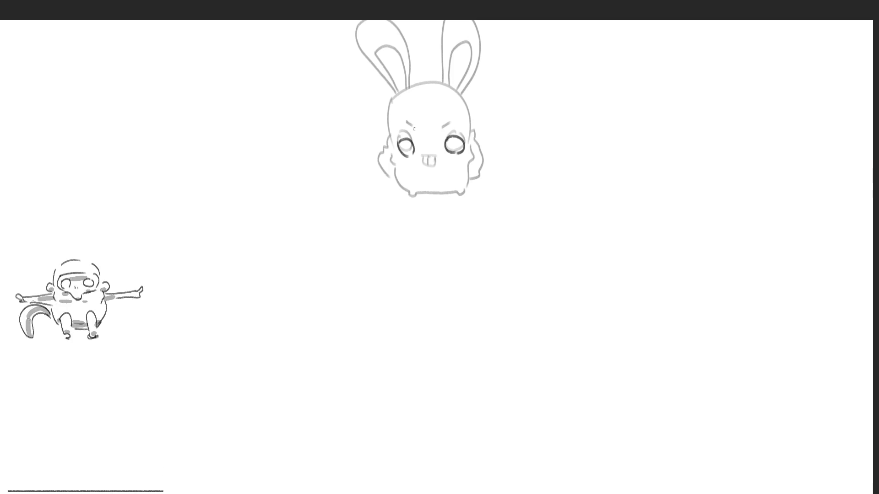
{"action": "mouse_move", "coordinate": [414, 129]}
{"action": "left_mouse_down"}
{"action": "mouse_move", "coordinate": [406, 133]}
{"action": "mouse_move", "coordinate": [448, 130]}
{"action": "left_mouse_up"}
{"action": "mouse_move", "coordinate": [424, 166]}
{"action": "left_mouse_down"}
{"action": "mouse_move", "coordinate": [426, 173]}
{"action": "mouse_move", "coordinate": [439, 161]}
{"action": "left_mouse_up"}
{"action": "left_click_drag", "start_coordinate": [436, 164], "coordinate": [431, 172]}
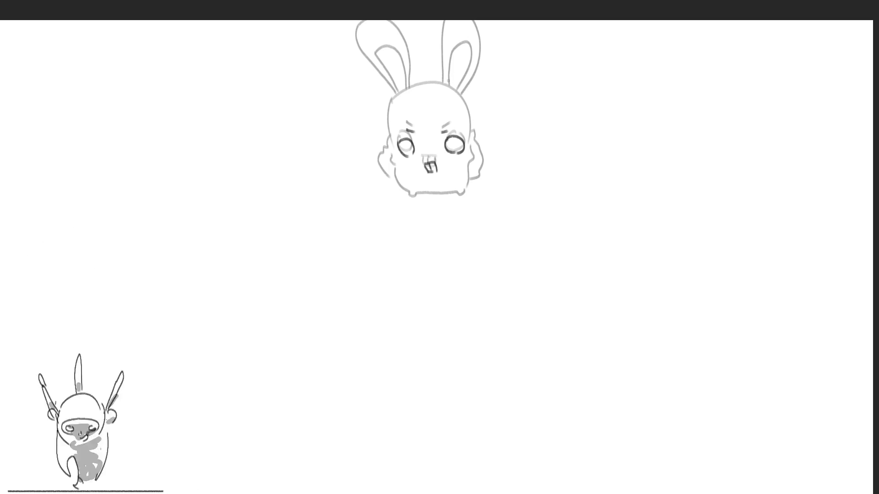
{"action": "left_click_drag", "start_coordinate": [391, 145], "coordinate": [392, 155]}
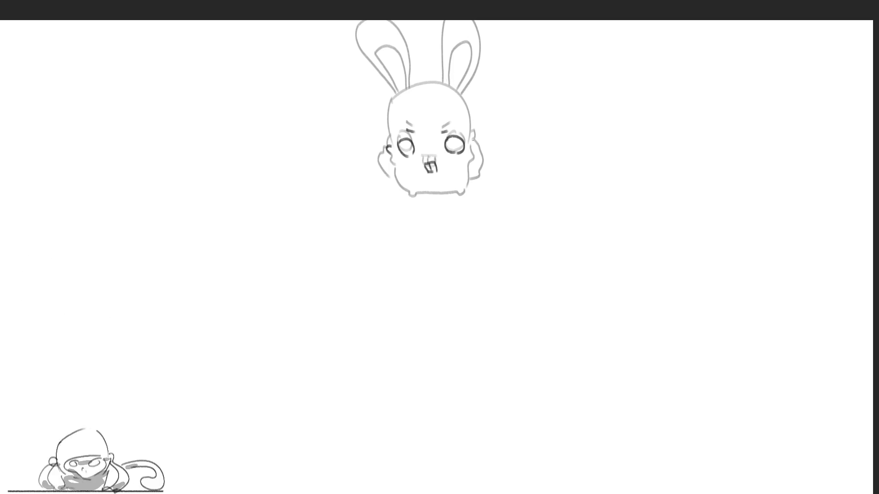
{"action": "left_click_drag", "start_coordinate": [472, 135], "coordinate": [476, 147]}
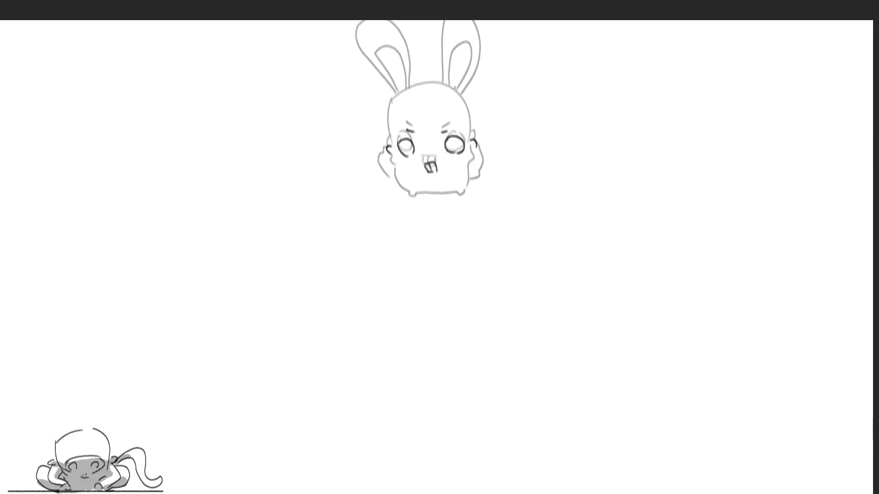
Trace the head outline and both ears with their inner lines in darker strokes.
{"action": "left_click_drag", "start_coordinate": [387, 114], "coordinate": [395, 161]}
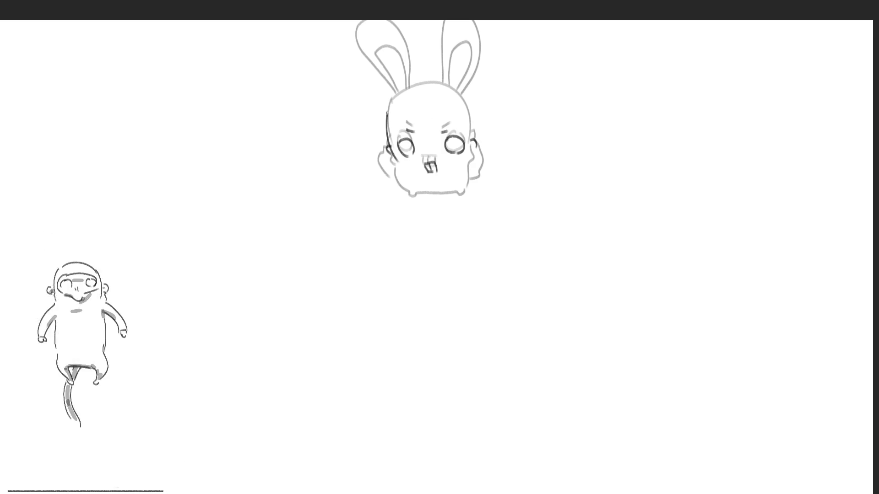
{"action": "mouse_move", "coordinate": [387, 114]}
{"action": "left_mouse_down"}
{"action": "mouse_move", "coordinate": [440, 85]}
{"action": "mouse_move", "coordinate": [472, 133]}
{"action": "left_mouse_up"}
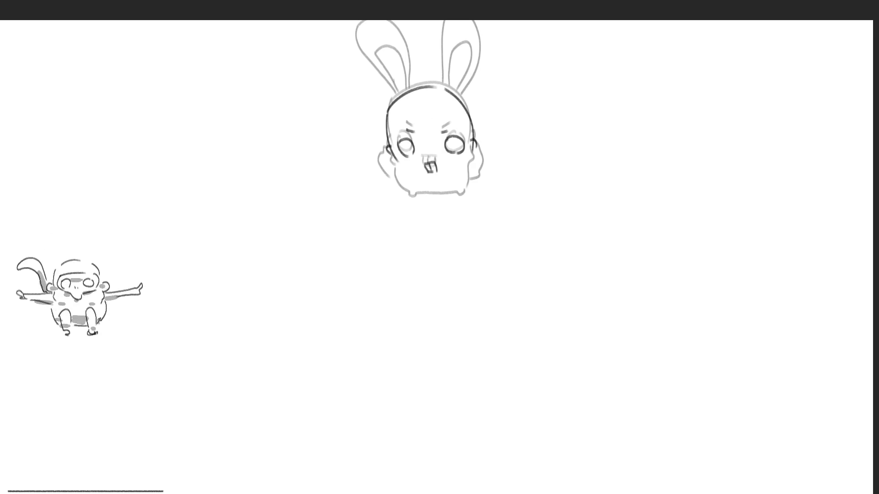
{"action": "mouse_move", "coordinate": [365, 33]}
{"action": "left_mouse_down"}
{"action": "mouse_move", "coordinate": [395, 109]}
{"action": "mouse_move", "coordinate": [413, 97]}
{"action": "left_mouse_up"}
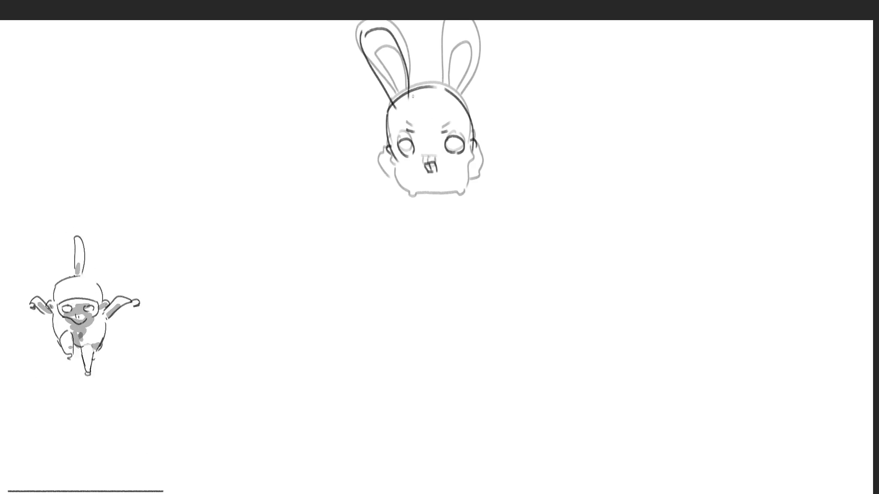
{"action": "mouse_move", "coordinate": [379, 65]}
{"action": "left_mouse_down"}
{"action": "mouse_move", "coordinate": [396, 107]}
{"action": "mouse_move", "coordinate": [406, 100]}
{"action": "left_mouse_up"}
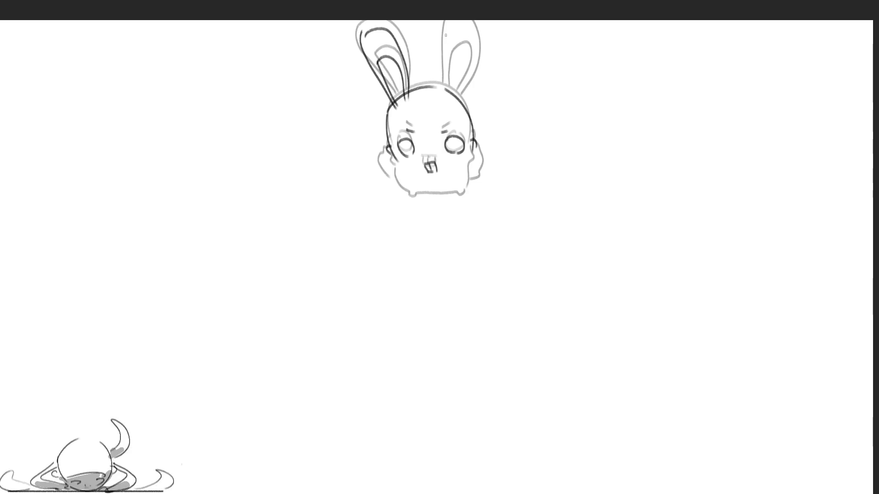
{"action": "mouse_move", "coordinate": [446, 28]}
{"action": "left_mouse_down"}
{"action": "mouse_move", "coordinate": [439, 94]}
{"action": "mouse_move", "coordinate": [462, 99]}
{"action": "left_mouse_up"}
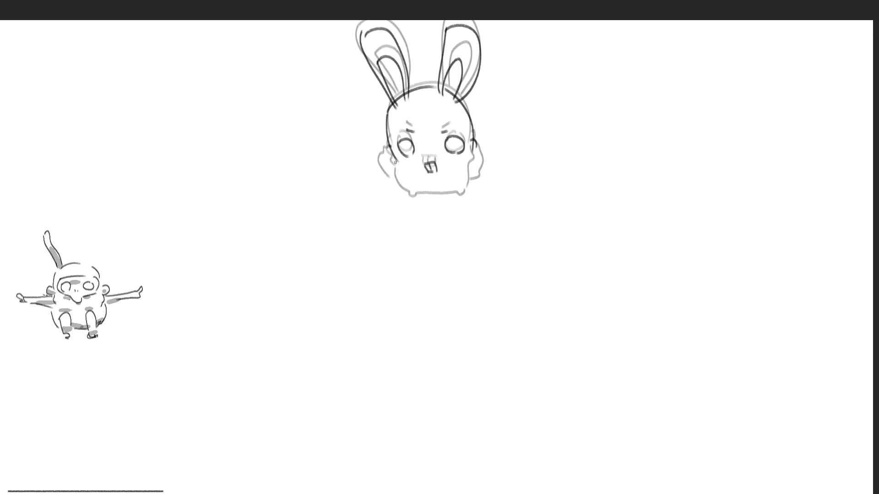
Ink the lower body outline and redo the left and right cheek contours.
{"action": "left_click_drag", "start_coordinate": [395, 161], "coordinate": [397, 174]}
{"action": "mouse_move", "coordinate": [397, 180]}
{"action": "left_mouse_down"}
{"action": "mouse_move", "coordinate": [417, 197]}
{"action": "mouse_move", "coordinate": [457, 193]}
{"action": "mouse_move", "coordinate": [476, 145]}
{"action": "mouse_move", "coordinate": [477, 157]}
{"action": "left_mouse_up"}
{"action": "mouse_move", "coordinate": [387, 139]}
{"action": "left_mouse_down"}
{"action": "mouse_move", "coordinate": [380, 147]}
{"action": "mouse_move", "coordinate": [396, 176]}
{"action": "left_mouse_up"}
{"action": "mouse_move", "coordinate": [473, 131]}
{"action": "left_mouse_down"}
{"action": "mouse_move", "coordinate": [481, 167]}
{"action": "mouse_move", "coordinate": [470, 176]}
{"action": "left_mouse_up"}
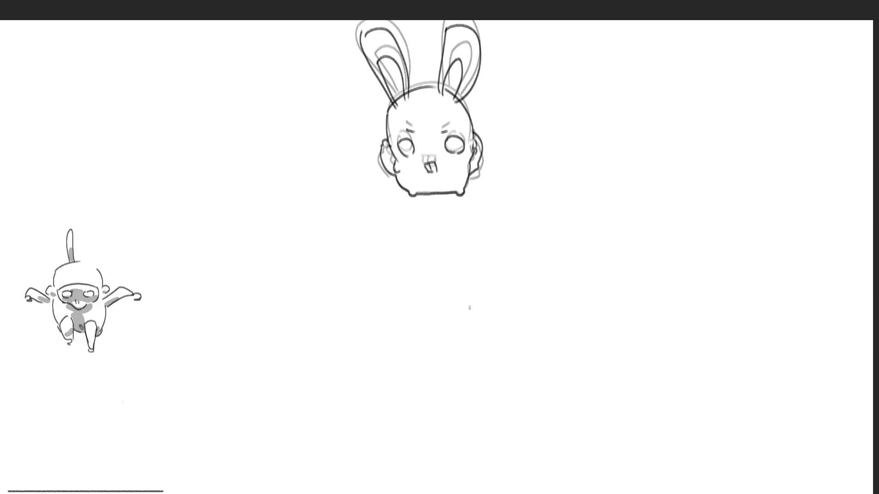
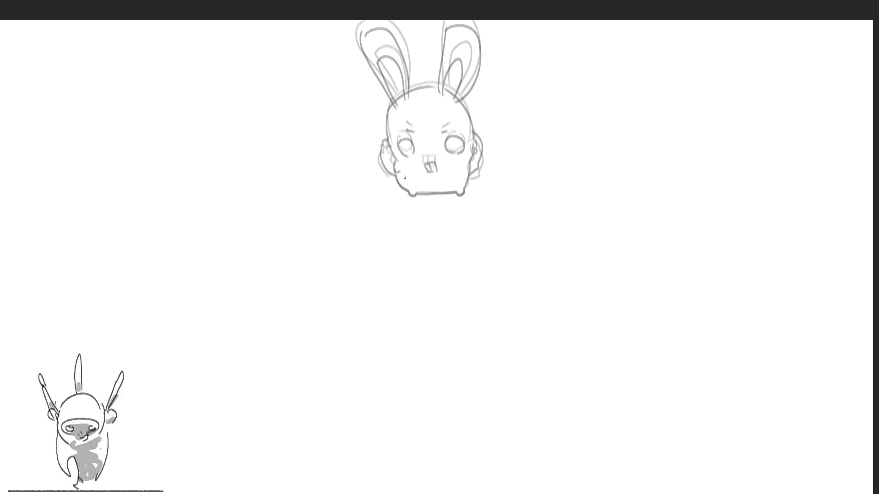
Ink darker strokes over the bunny's left cheek and the top of the head.
{"action": "mouse_move", "coordinate": [405, 175]}
{"action": "left_mouse_down"}
{"action": "mouse_move", "coordinate": [434, 170]}
{"action": "mouse_move", "coordinate": [404, 163]}
{"action": "mouse_move", "coordinate": [414, 158]}
{"action": "mouse_move", "coordinate": [446, 160]}
{"action": "mouse_move", "coordinate": [460, 149]}
{"action": "left_mouse_up"}
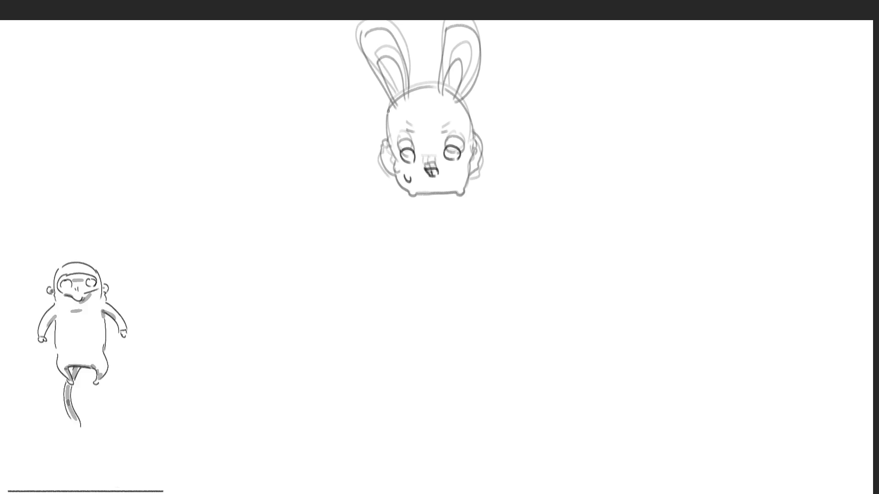
{"action": "left_click_drag", "start_coordinate": [390, 108], "coordinate": [388, 152]}
{"action": "key", "text": "ctrl+z"}
{"action": "left_click_drag", "start_coordinate": [389, 110], "coordinate": [395, 158]}
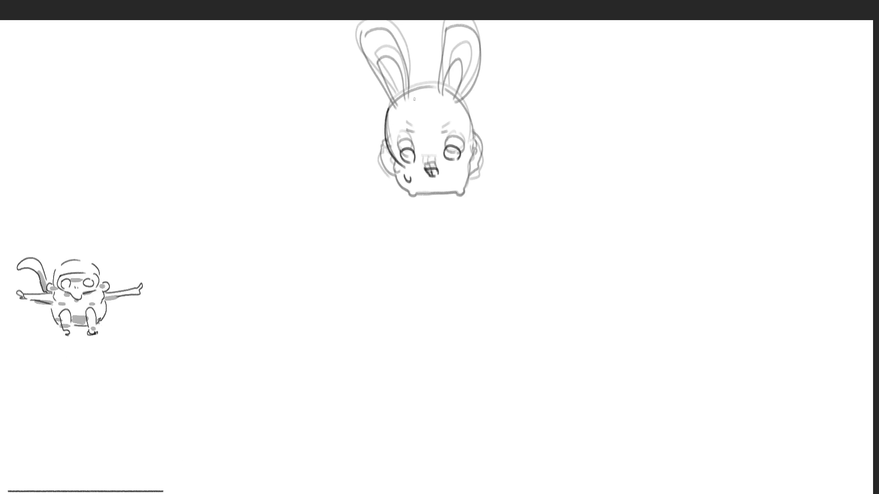
{"action": "mouse_move", "coordinate": [389, 109]}
{"action": "left_mouse_down"}
{"action": "mouse_move", "coordinate": [440, 90]}
{"action": "mouse_move", "coordinate": [475, 149]}
{"action": "left_mouse_up"}
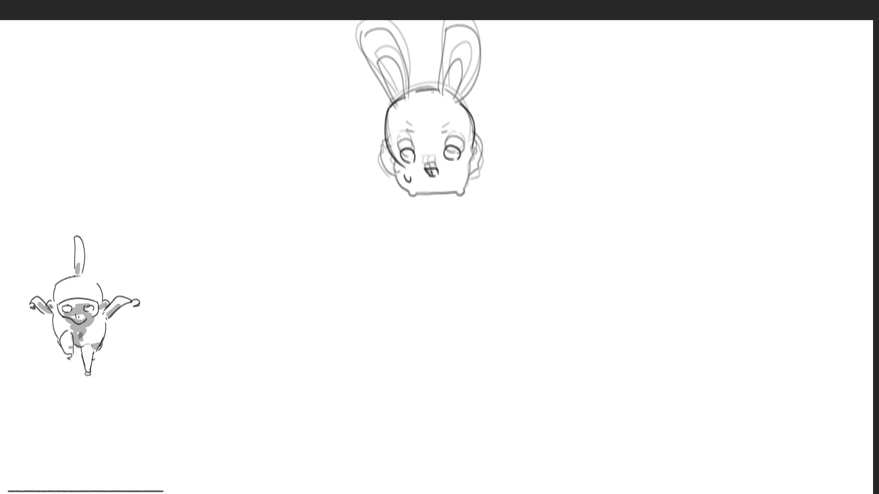
Trace the left ear's outer edge and inner lines, and redo the right ear strokes.
{"action": "mouse_move", "coordinate": [358, 56]}
{"action": "left_mouse_down"}
{"action": "mouse_move", "coordinate": [398, 108]}
{"action": "mouse_move", "coordinate": [410, 87]}
{"action": "mouse_move", "coordinate": [408, 105]}
{"action": "left_mouse_up"}
{"action": "left_click_drag", "start_coordinate": [380, 76], "coordinate": [401, 109]}
{"action": "mouse_move", "coordinate": [379, 76]}
{"action": "left_mouse_down"}
{"action": "mouse_move", "coordinate": [404, 109]}
{"action": "mouse_move", "coordinate": [440, 63]}
{"action": "mouse_move", "coordinate": [472, 112]}
{"action": "mouse_move", "coordinate": [461, 45]}
{"action": "mouse_move", "coordinate": [467, 100]}
{"action": "left_mouse_up"}
{"action": "key", "text": "ctrl+z"}
{"action": "mouse_move", "coordinate": [459, 67]}
{"action": "left_mouse_down"}
{"action": "mouse_move", "coordinate": [443, 105]}
{"action": "mouse_move", "coordinate": [452, 112]}
{"action": "mouse_move", "coordinate": [446, 98]}
{"action": "left_mouse_up"}
{"action": "key", "text": "ctrl+z"}
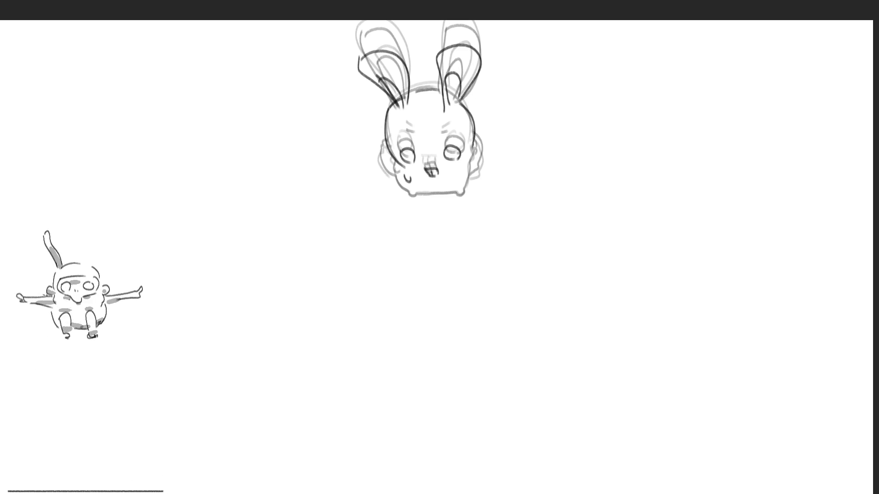
Darken both cheek outlines and the chin line.
{"action": "left_click_drag", "start_coordinate": [475, 141], "coordinate": [466, 183]}
{"action": "mouse_move", "coordinate": [393, 159]}
{"action": "left_mouse_down"}
{"action": "mouse_move", "coordinate": [408, 194]}
{"action": "mouse_move", "coordinate": [461, 192]}
{"action": "left_mouse_up"}
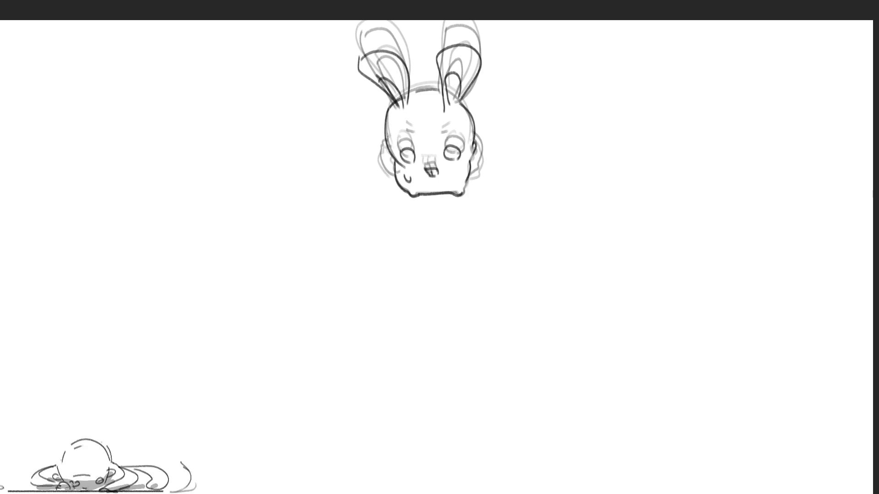
{"action": "mouse_move", "coordinate": [385, 132]}
{"action": "left_mouse_down"}
{"action": "mouse_move", "coordinate": [380, 145]}
{"action": "mouse_move", "coordinate": [393, 172]}
{"action": "left_mouse_up"}
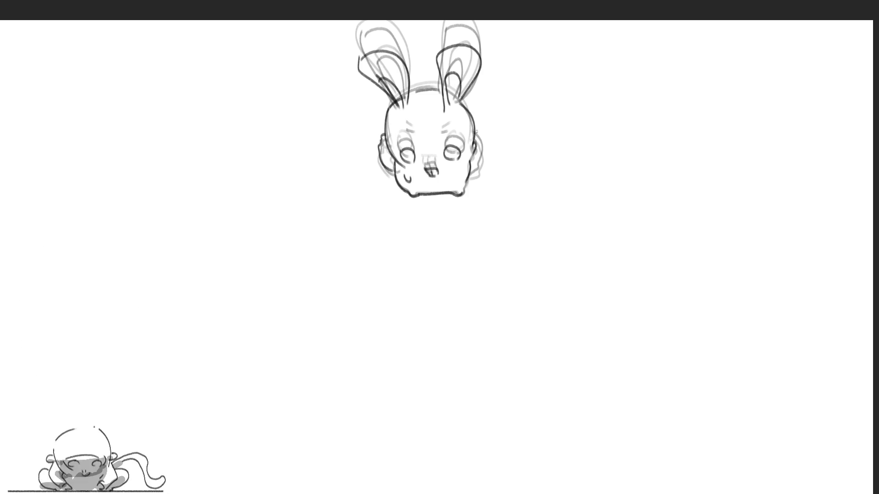
{"action": "left_click_drag", "start_coordinate": [476, 131], "coordinate": [472, 169]}
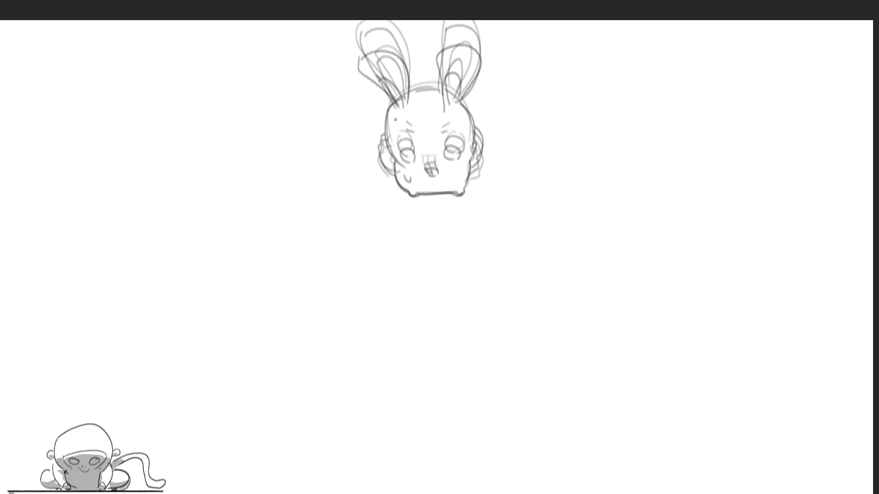
Redraw the head's left, top and right contour darker, discarding a misshapen left ear stroke.
{"action": "left_click_drag", "start_coordinate": [392, 111], "coordinate": [389, 161]}
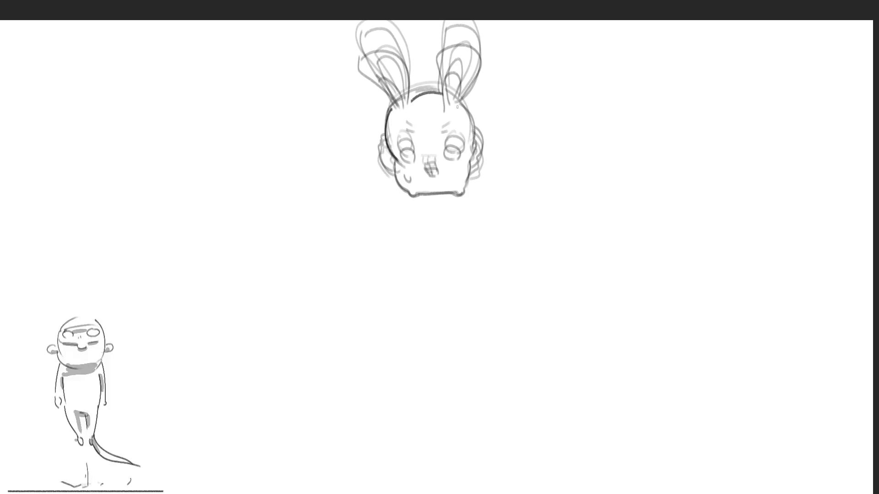
{"action": "key", "text": "ctrl+z"}
{"action": "left_click_drag", "start_coordinate": [392, 112], "coordinate": [412, 172]}
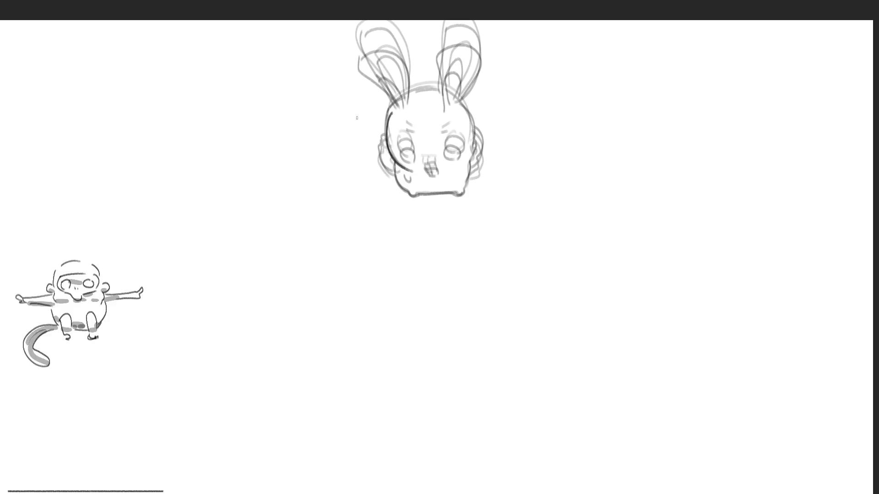
{"action": "mouse_move", "coordinate": [412, 103]}
{"action": "left_mouse_down"}
{"action": "mouse_move", "coordinate": [431, 98]}
{"action": "mouse_move", "coordinate": [474, 168]}
{"action": "left_mouse_up"}
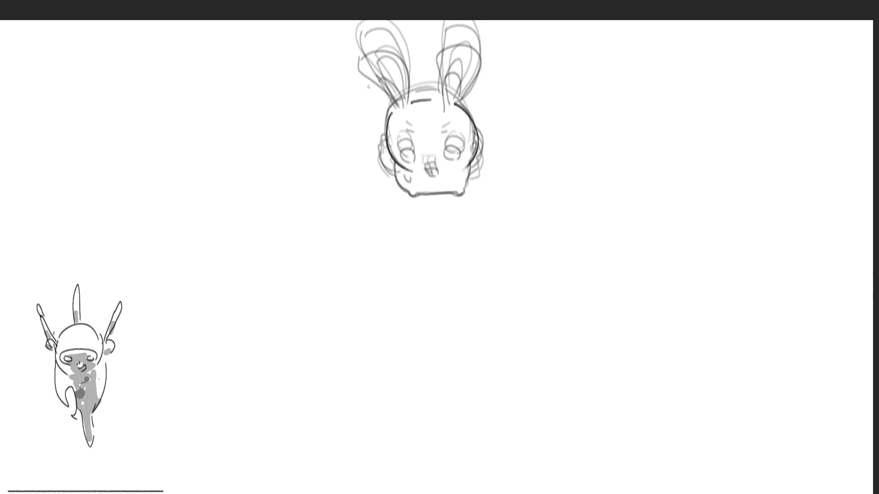
{"action": "mouse_move", "coordinate": [401, 121]}
{"action": "left_mouse_down"}
{"action": "mouse_move", "coordinate": [368, 86]}
{"action": "mouse_move", "coordinate": [408, 114]}
{"action": "mouse_move", "coordinate": [398, 118]}
{"action": "mouse_move", "coordinate": [435, 76]}
{"action": "mouse_move", "coordinate": [458, 113]}
{"action": "left_mouse_up"}
{"action": "key", "text": "ctrl+z"}
{"action": "key", "text": "ctrl+z"}
{"action": "key", "text": "ctrl+z"}
Draw ovals around both eyes and redraw the left cheek and right head lines.
{"action": "mouse_move", "coordinate": [411, 157]}
{"action": "left_mouse_down"}
{"action": "mouse_move", "coordinate": [402, 166]}
{"action": "mouse_move", "coordinate": [460, 160]}
{"action": "mouse_move", "coordinate": [407, 185]}
{"action": "mouse_move", "coordinate": [424, 192]}
{"action": "mouse_move", "coordinate": [457, 193]}
{"action": "mouse_move", "coordinate": [475, 164]}
{"action": "left_mouse_up"}
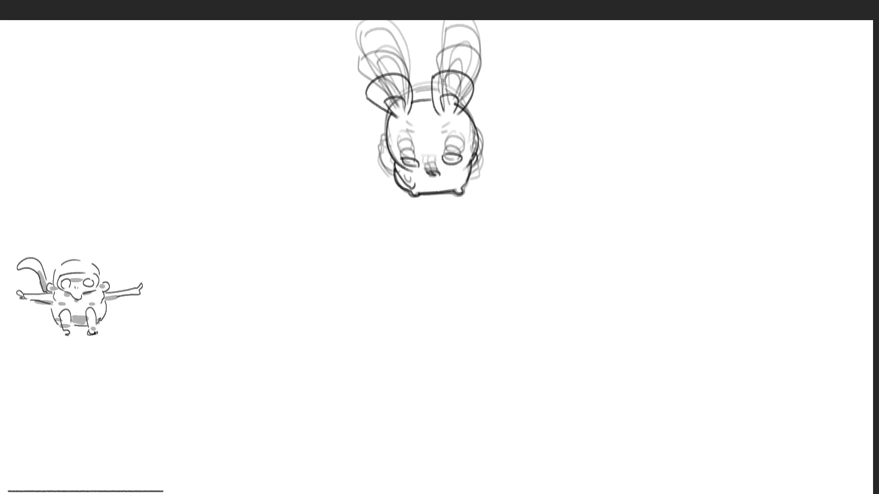
{"action": "mouse_move", "coordinate": [385, 126]}
{"action": "left_mouse_down"}
{"action": "mouse_move", "coordinate": [379, 148]}
{"action": "mouse_move", "coordinate": [390, 163]}
{"action": "left_mouse_up"}
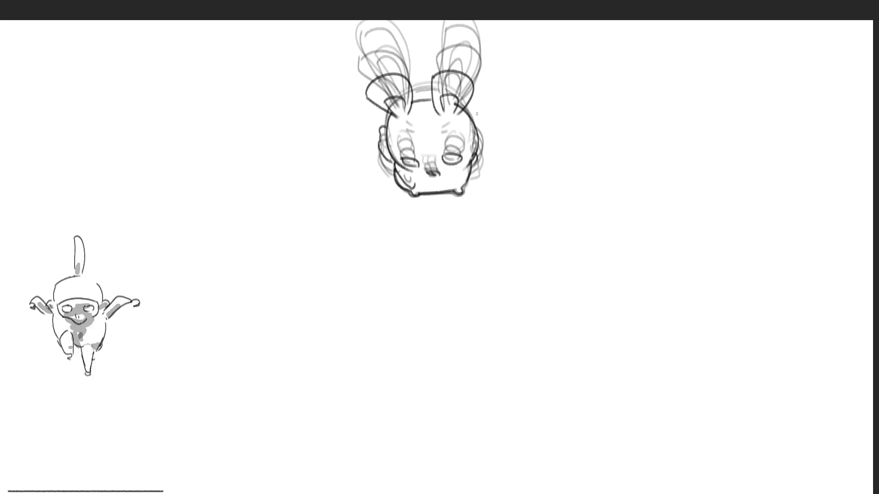
{"action": "left_click_drag", "start_coordinate": [470, 113], "coordinate": [475, 158]}
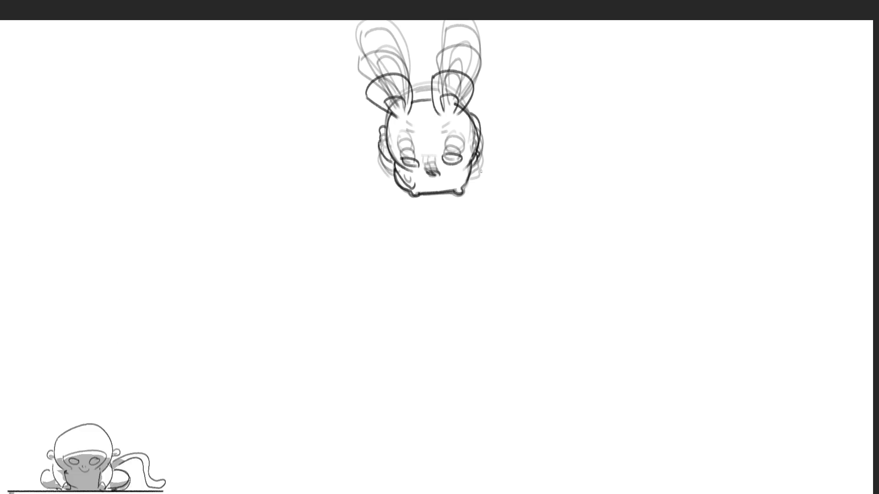
{"action": "key", "text": "ctrl+z"}
{"action": "key", "text": "ctrl+z"}
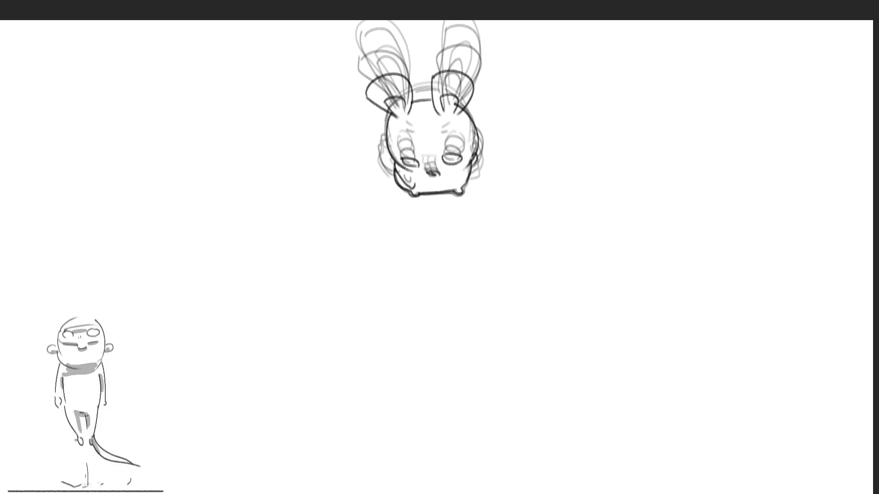
{"action": "left_click_drag", "start_coordinate": [384, 119], "coordinate": [381, 148]}
{"action": "left_click_drag", "start_coordinate": [474, 115], "coordinate": [480, 157]}
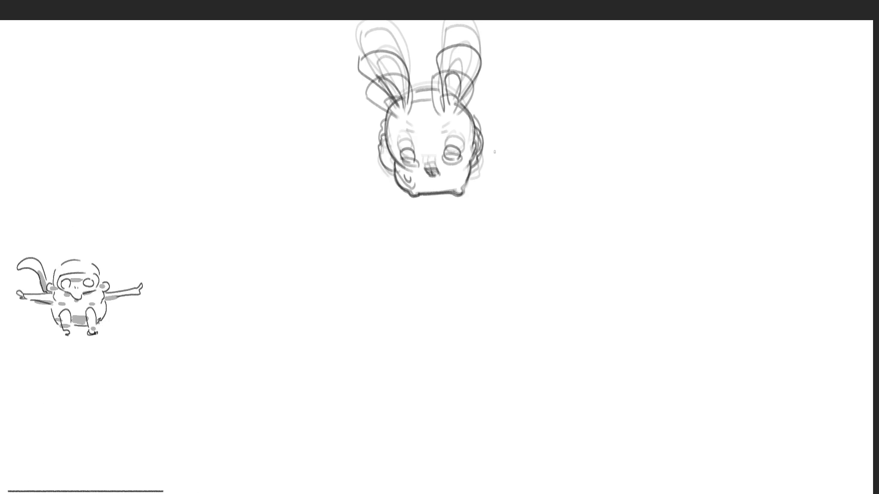
Ink the chin, head top, nose, whiskers, a left-ear loop and an arch between the ears.
{"action": "left_click_drag", "start_coordinate": [411, 195], "coordinate": [417, 191]}
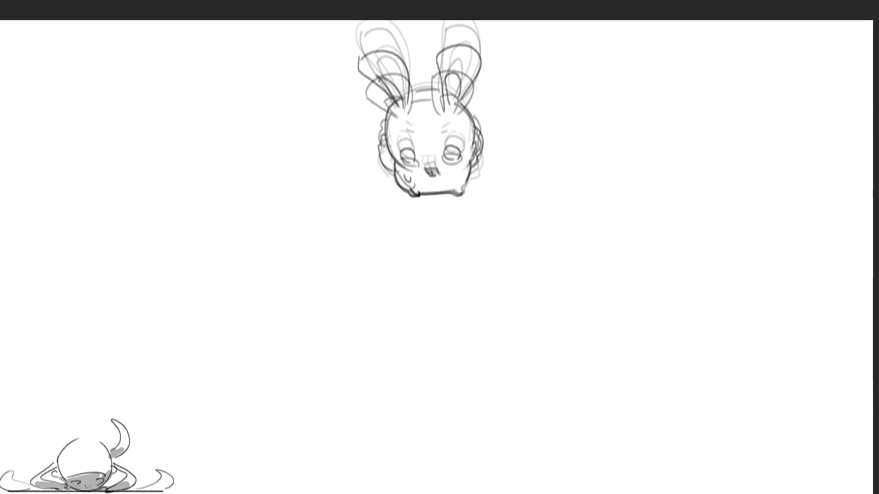
{"action": "mouse_move", "coordinate": [388, 133]}
{"action": "left_mouse_down"}
{"action": "mouse_move", "coordinate": [397, 183]}
{"action": "mouse_move", "coordinate": [427, 104]}
{"action": "left_mouse_up"}
{"action": "key", "text": "ctrl+z"}
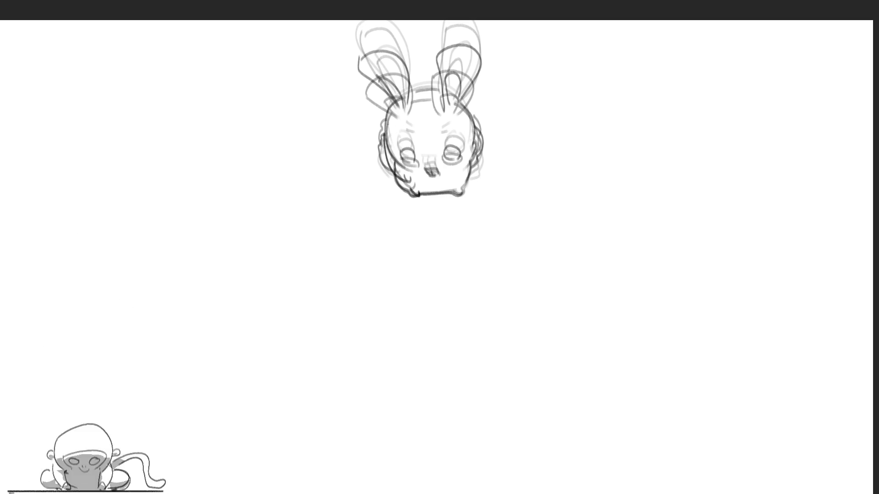
{"action": "mouse_move", "coordinate": [385, 133]}
{"action": "left_mouse_down"}
{"action": "mouse_move", "coordinate": [428, 97]}
{"action": "mouse_move", "coordinate": [478, 160]}
{"action": "left_mouse_up"}
{"action": "left_click_drag", "start_coordinate": [414, 183], "coordinate": [472, 164]}
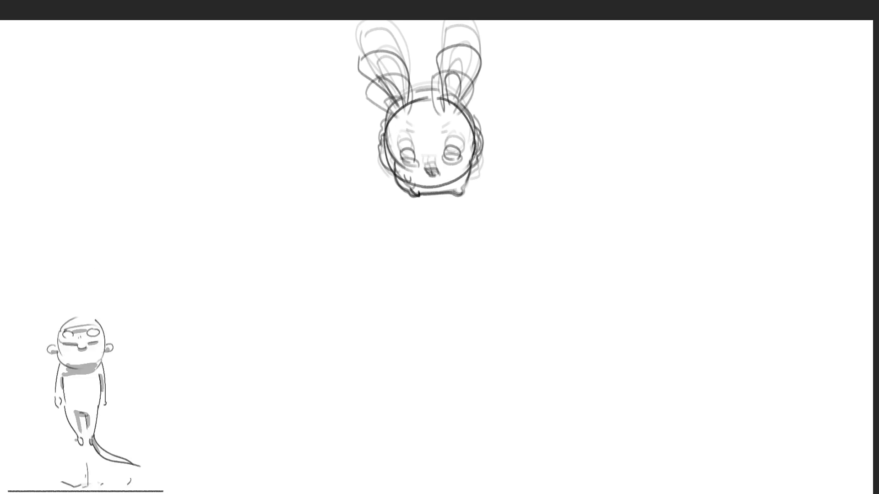
{"action": "key", "text": "ctrl+z"}
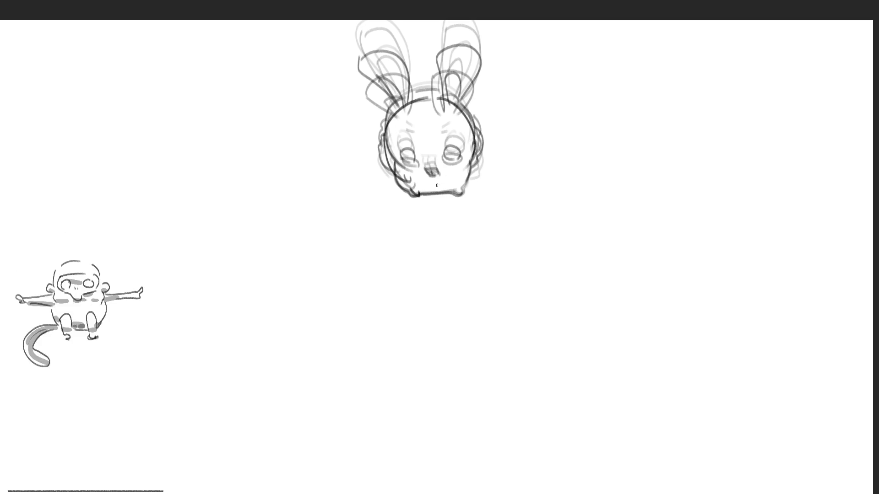
{"action": "mouse_move", "coordinate": [427, 179]}
{"action": "left_mouse_down"}
{"action": "mouse_move", "coordinate": [441, 178]}
{"action": "mouse_move", "coordinate": [423, 169]}
{"action": "mouse_move", "coordinate": [463, 165]}
{"action": "left_mouse_up"}
{"action": "mouse_move", "coordinate": [452, 173]}
{"action": "left_mouse_down"}
{"action": "mouse_move", "coordinate": [463, 171]}
{"action": "mouse_move", "coordinate": [460, 194]}
{"action": "mouse_move", "coordinate": [412, 197]}
{"action": "mouse_move", "coordinate": [395, 177]}
{"action": "left_mouse_up"}
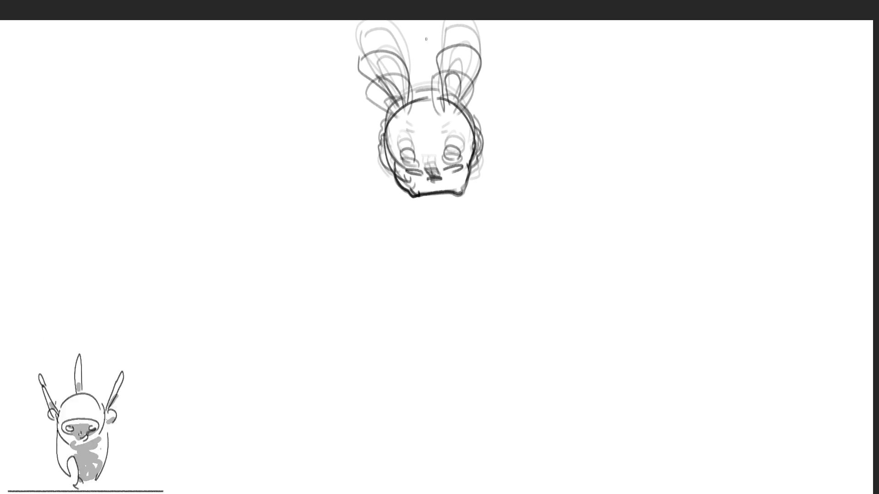
{"action": "mouse_move", "coordinate": [394, 115]}
{"action": "left_mouse_down"}
{"action": "mouse_move", "coordinate": [373, 120]}
{"action": "mouse_move", "coordinate": [409, 106]}
{"action": "mouse_move", "coordinate": [408, 130]}
{"action": "mouse_move", "coordinate": [402, 126]}
{"action": "mouse_move", "coordinate": [468, 106]}
{"action": "mouse_move", "coordinate": [444, 128]}
{"action": "mouse_move", "coordinate": [440, 121]}
{"action": "left_mouse_up"}
{"action": "mouse_move", "coordinate": [403, 95]}
{"action": "left_mouse_down"}
{"action": "mouse_move", "coordinate": [418, 82]}
{"action": "mouse_move", "coordinate": [433, 90]}
{"action": "left_mouse_up"}
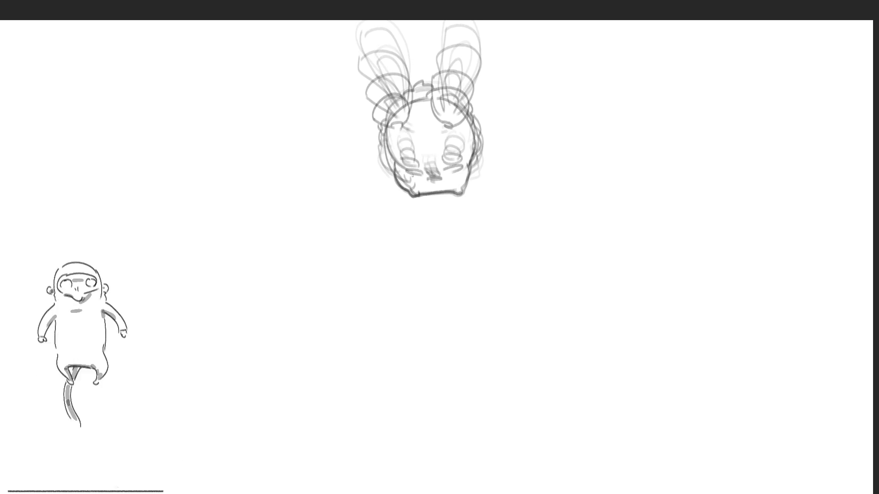
Redraw a rounder left and bottom head outline and add blush strokes across the lower face.
{"action": "left_click_drag", "start_coordinate": [392, 153], "coordinate": [429, 188]}
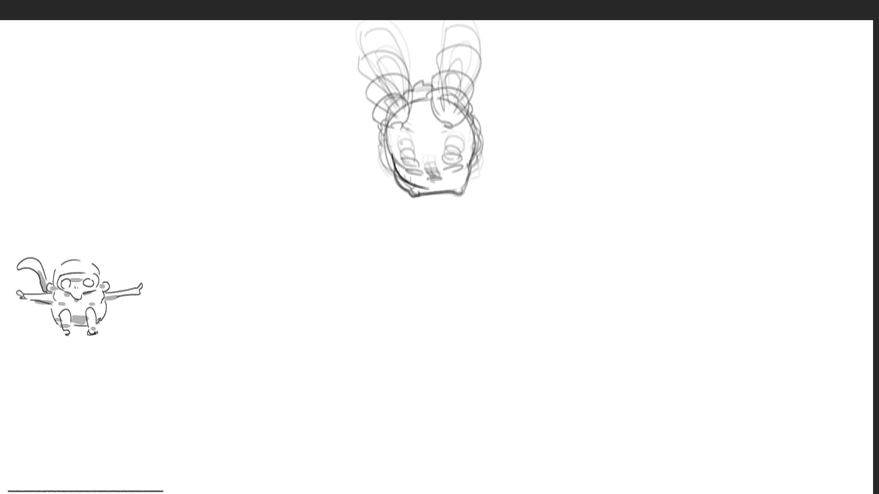
{"action": "mouse_move", "coordinate": [392, 153]}
{"action": "left_mouse_down"}
{"action": "mouse_move", "coordinate": [400, 128]}
{"action": "mouse_move", "coordinate": [415, 185]}
{"action": "left_mouse_up"}
{"action": "key", "text": "ctrl+z"}
{"action": "key", "text": "ctrl+z"}
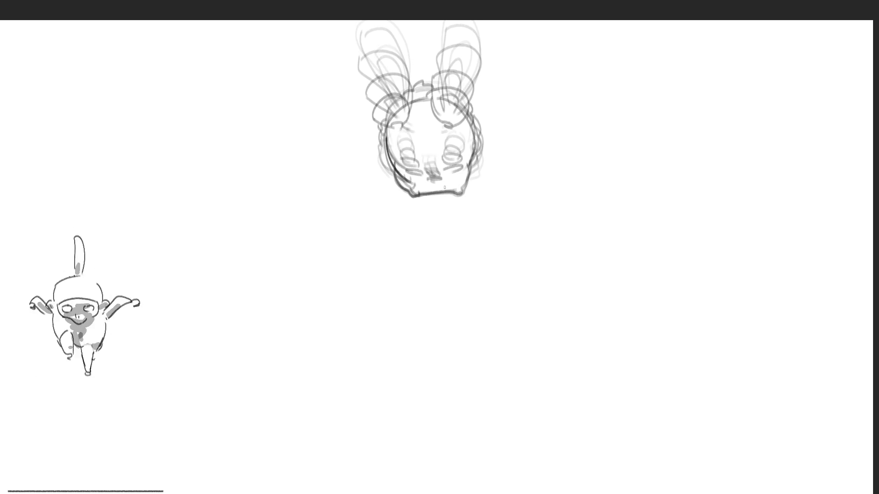
{"action": "mouse_move", "coordinate": [396, 142]}
{"action": "left_mouse_down"}
{"action": "mouse_move", "coordinate": [389, 127]}
{"action": "mouse_move", "coordinate": [414, 192]}
{"action": "left_mouse_up"}
{"action": "key", "text": "ctrl+z"}
{"action": "key", "text": "ctrl+z"}
{"action": "key", "text": "ctrl+z"}
{"action": "left_click_drag", "start_coordinate": [387, 133], "coordinate": [444, 190]}
{"action": "mouse_move", "coordinate": [406, 118]}
{"action": "left_mouse_down"}
{"action": "mouse_move", "coordinate": [417, 107]}
{"action": "mouse_move", "coordinate": [460, 109]}
{"action": "mouse_move", "coordinate": [451, 189]}
{"action": "mouse_move", "coordinate": [413, 197]}
{"action": "mouse_move", "coordinate": [462, 189]}
{"action": "left_mouse_up"}
{"action": "left_click_drag", "start_coordinate": [471, 176], "coordinate": [460, 197]}
{"action": "mouse_move", "coordinate": [406, 174]}
{"action": "left_mouse_down"}
{"action": "mouse_move", "coordinate": [441, 187]}
{"action": "mouse_move", "coordinate": [461, 181]}
{"action": "left_mouse_up"}
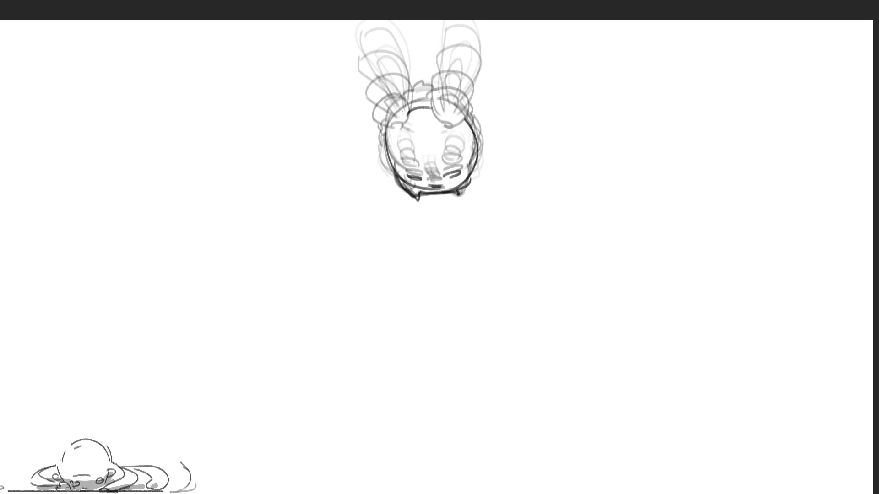
Draw ear-shaped loops at upper left and right and curly strokes across the head top.
{"action": "mouse_move", "coordinate": [402, 113]}
{"action": "left_mouse_down"}
{"action": "mouse_move", "coordinate": [399, 137]}
{"action": "mouse_move", "coordinate": [409, 133]}
{"action": "mouse_move", "coordinate": [394, 134]}
{"action": "left_mouse_up"}
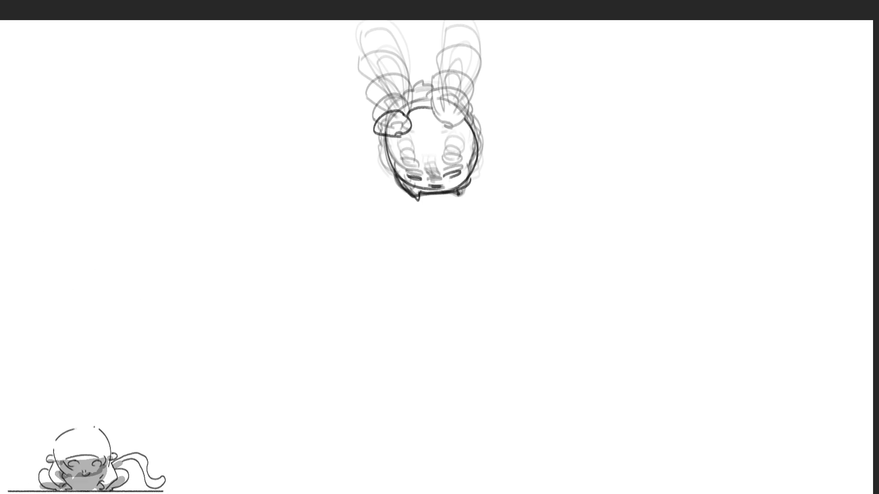
{"action": "mouse_move", "coordinate": [444, 112]}
{"action": "left_mouse_down"}
{"action": "mouse_move", "coordinate": [445, 133]}
{"action": "mouse_move", "coordinate": [465, 130]}
{"action": "left_mouse_up"}
{"action": "left_click_drag", "start_coordinate": [447, 132], "coordinate": [460, 134]}
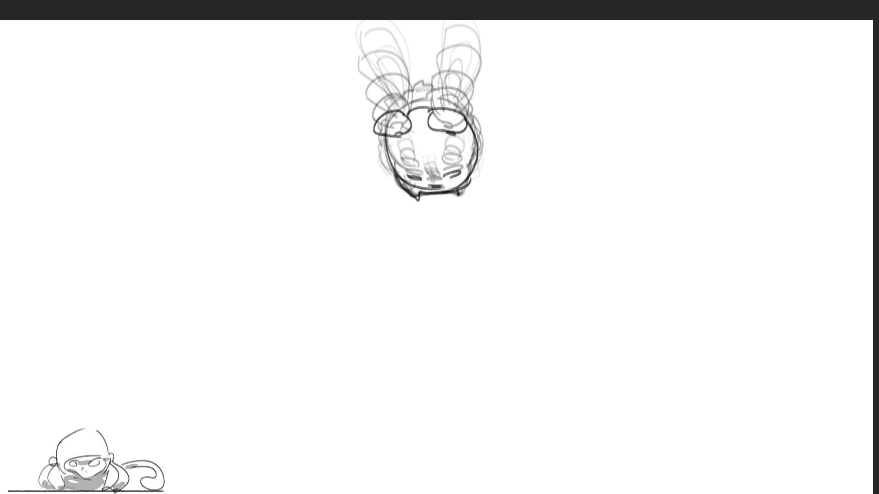
{"action": "mouse_move", "coordinate": [395, 106]}
{"action": "left_mouse_down"}
{"action": "mouse_move", "coordinate": [435, 78]}
{"action": "mouse_move", "coordinate": [446, 103]}
{"action": "mouse_move", "coordinate": [472, 109]}
{"action": "mouse_move", "coordinate": [467, 120]}
{"action": "left_mouse_up"}
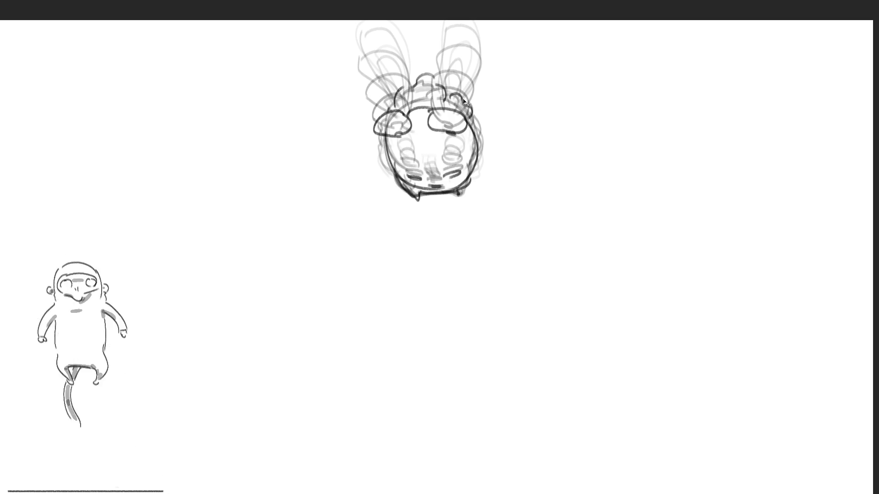
{"action": "key", "text": "ctrl+z"}
{"action": "left_click_drag", "start_coordinate": [447, 87], "coordinate": [469, 112]}
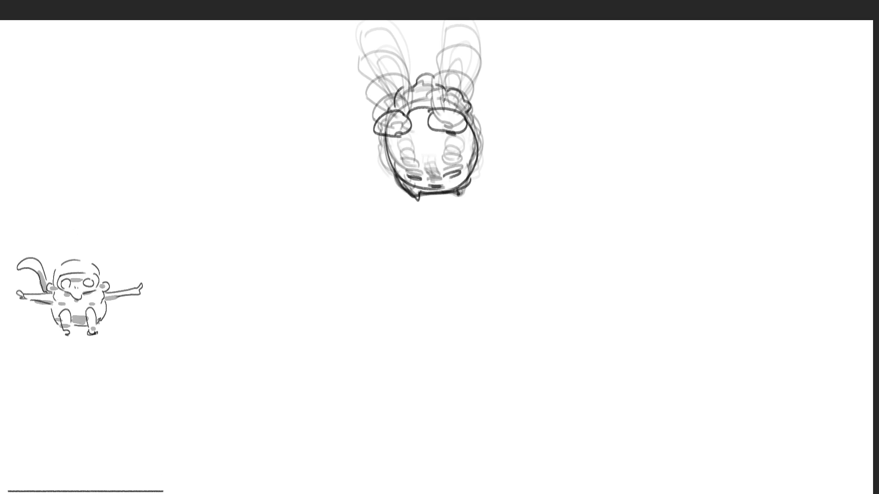
{"action": "mouse_move", "coordinate": [406, 86]}
{"action": "left_mouse_down"}
{"action": "mouse_move", "coordinate": [431, 72]}
{"action": "mouse_move", "coordinate": [448, 86]}
{"action": "left_mouse_up"}
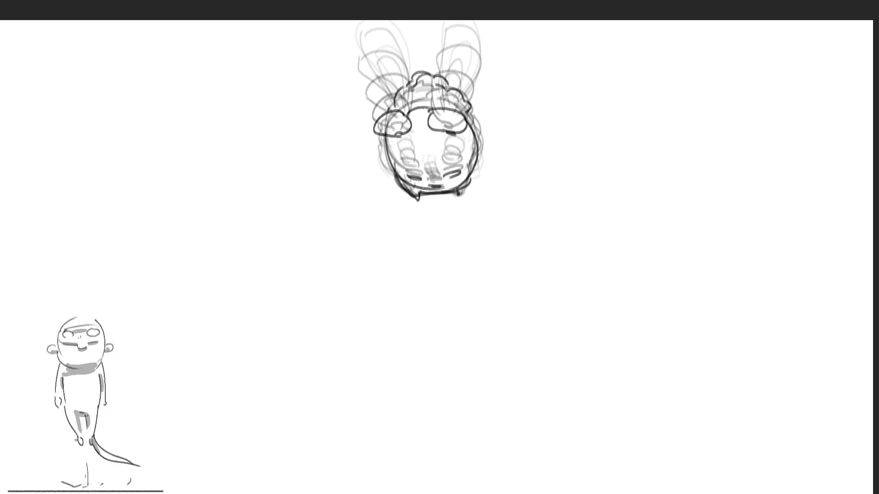
Add dark strokes beside the eyes and around the cheeks, mouth and chin.
{"action": "mouse_move", "coordinate": [392, 129]}
{"action": "left_mouse_down"}
{"action": "mouse_move", "coordinate": [385, 157]}
{"action": "mouse_move", "coordinate": [412, 125]}
{"action": "left_mouse_up"}
{"action": "left_click_drag", "start_coordinate": [386, 161], "coordinate": [410, 158]}
{"action": "mouse_move", "coordinate": [414, 136]}
{"action": "left_mouse_down"}
{"action": "mouse_move", "coordinate": [416, 150]}
{"action": "mouse_move", "coordinate": [442, 149]}
{"action": "mouse_move", "coordinate": [442, 105]}
{"action": "mouse_move", "coordinate": [474, 137]}
{"action": "mouse_move", "coordinate": [474, 161]}
{"action": "left_mouse_up"}
{"action": "mouse_move", "coordinate": [389, 140]}
{"action": "left_mouse_down"}
{"action": "mouse_move", "coordinate": [407, 183]}
{"action": "mouse_move", "coordinate": [443, 189]}
{"action": "mouse_move", "coordinate": [462, 171]}
{"action": "left_mouse_up"}
{"action": "left_click_drag", "start_coordinate": [451, 180], "coordinate": [472, 174]}
{"action": "left_click_drag", "start_coordinate": [454, 186], "coordinate": [470, 173]}
{"action": "mouse_move", "coordinate": [402, 182]}
{"action": "left_mouse_down"}
{"action": "mouse_move", "coordinate": [419, 200]}
{"action": "mouse_move", "coordinate": [462, 192]}
{"action": "mouse_move", "coordinate": [469, 174]}
{"action": "left_mouse_up"}
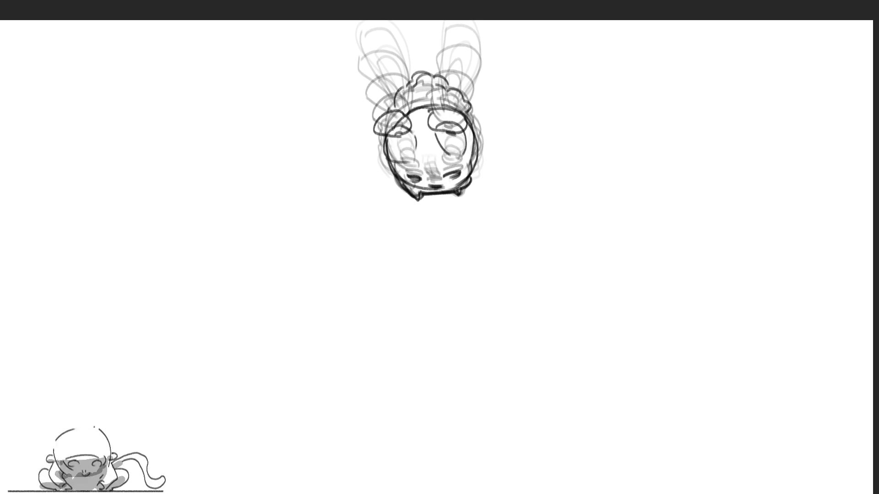
Retrace the curly hair outline and darken the left cheek, right eye, chin and mouth.
{"action": "mouse_move", "coordinate": [394, 106]}
{"action": "left_mouse_down"}
{"action": "mouse_move", "coordinate": [414, 77]}
{"action": "mouse_move", "coordinate": [434, 72]}
{"action": "mouse_move", "coordinate": [469, 114]}
{"action": "mouse_move", "coordinate": [397, 104]}
{"action": "left_mouse_up"}
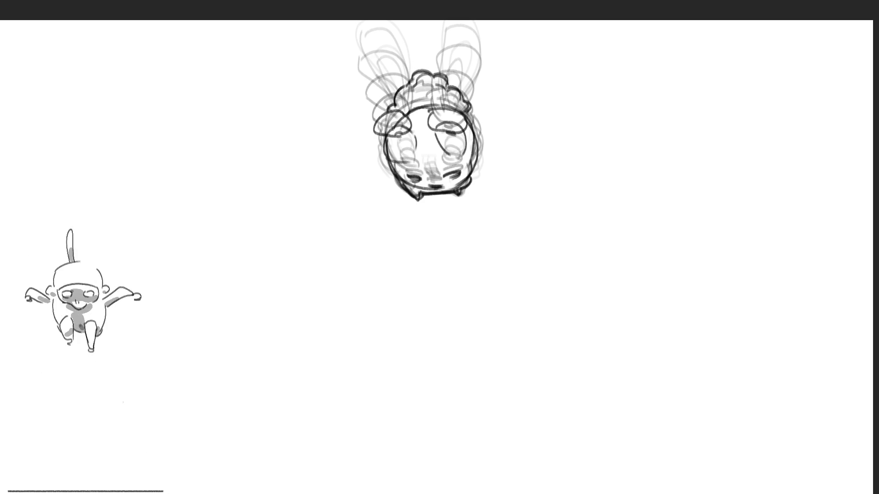
{"action": "mouse_move", "coordinate": [392, 148]}
{"action": "left_mouse_down"}
{"action": "mouse_move", "coordinate": [403, 188]}
{"action": "mouse_move", "coordinate": [394, 164]}
{"action": "mouse_move", "coordinate": [416, 189]}
{"action": "mouse_move", "coordinate": [414, 172]}
{"action": "left_mouse_up"}
{"action": "mouse_move", "coordinate": [438, 143]}
{"action": "left_mouse_down"}
{"action": "mouse_move", "coordinate": [452, 174]}
{"action": "mouse_move", "coordinate": [465, 137]}
{"action": "left_mouse_up"}
{"action": "mouse_move", "coordinate": [467, 146]}
{"action": "left_mouse_down"}
{"action": "mouse_move", "coordinate": [471, 175]}
{"action": "mouse_move", "coordinate": [424, 182]}
{"action": "mouse_move", "coordinate": [453, 173]}
{"action": "mouse_move", "coordinate": [424, 198]}
{"action": "left_mouse_up"}
{"action": "left_click_drag", "start_coordinate": [418, 192], "coordinate": [425, 198]}
{"action": "mouse_move", "coordinate": [424, 193]}
{"action": "left_mouse_down"}
{"action": "mouse_move", "coordinate": [464, 188]}
{"action": "mouse_move", "coordinate": [477, 121]}
{"action": "left_mouse_up"}
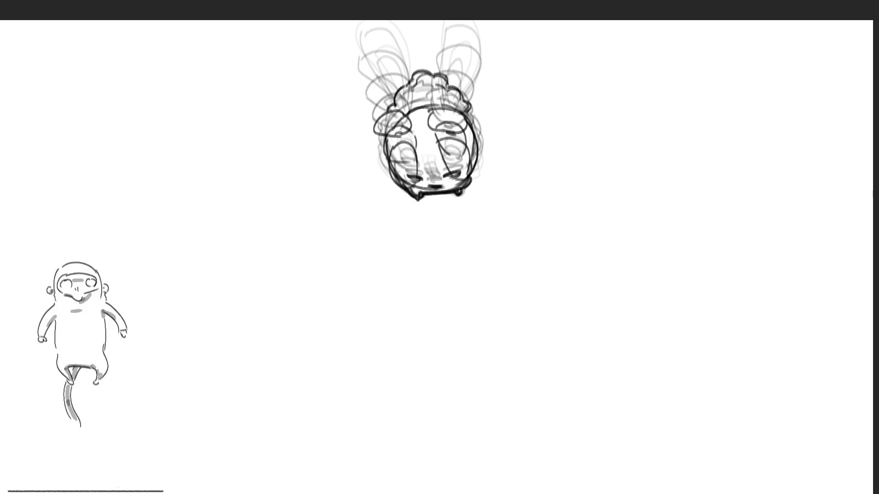
{"action": "mouse_move", "coordinate": [407, 117]}
{"action": "left_mouse_down"}
{"action": "mouse_move", "coordinate": [439, 106]}
{"action": "mouse_move", "coordinate": [405, 83]}
{"action": "mouse_move", "coordinate": [438, 74]}
{"action": "mouse_move", "coordinate": [473, 114]}
{"action": "left_mouse_up"}
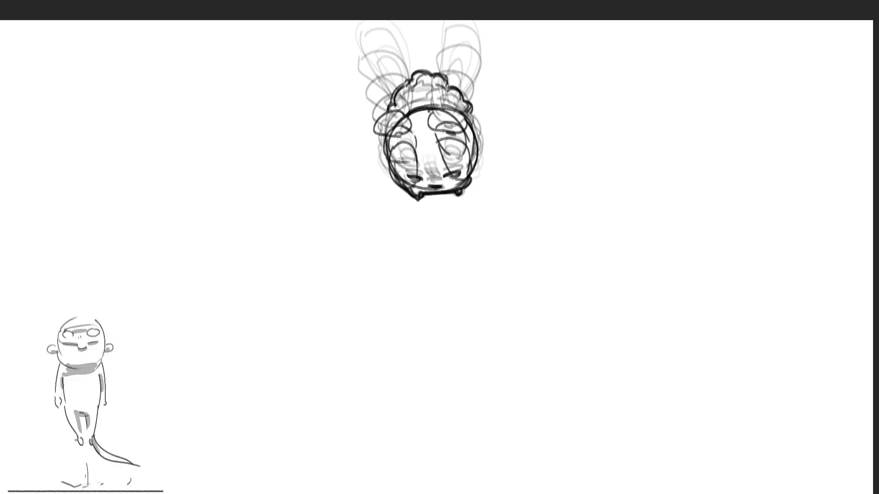
{"action": "mouse_move", "coordinate": [393, 148]}
{"action": "left_mouse_down"}
{"action": "mouse_move", "coordinate": [407, 201]}
{"action": "mouse_move", "coordinate": [465, 193]}
{"action": "left_mouse_up"}
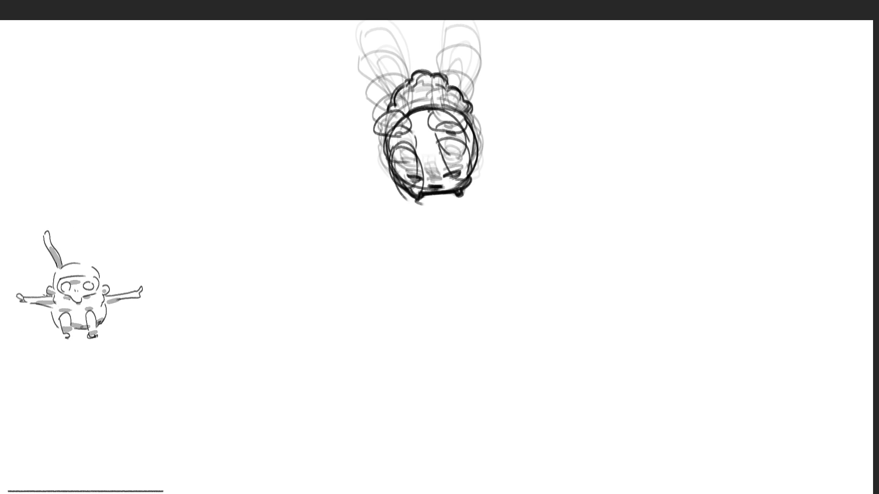
{"action": "left_click_drag", "start_coordinate": [437, 143], "coordinate": [457, 191]}
{"action": "mouse_move", "coordinate": [443, 146]}
{"action": "left_mouse_down"}
{"action": "mouse_move", "coordinate": [469, 188]}
{"action": "mouse_move", "coordinate": [467, 200]}
{"action": "left_mouse_up"}
Refine the lower-right face and right cheek, and retrace the curly hair outline darker.
{"action": "left_click_drag", "start_coordinate": [470, 166], "coordinate": [475, 173]}
{"action": "left_click_drag", "start_coordinate": [435, 110], "coordinate": [467, 123]}
{"action": "left_click_drag", "start_coordinate": [465, 124], "coordinate": [476, 178]}
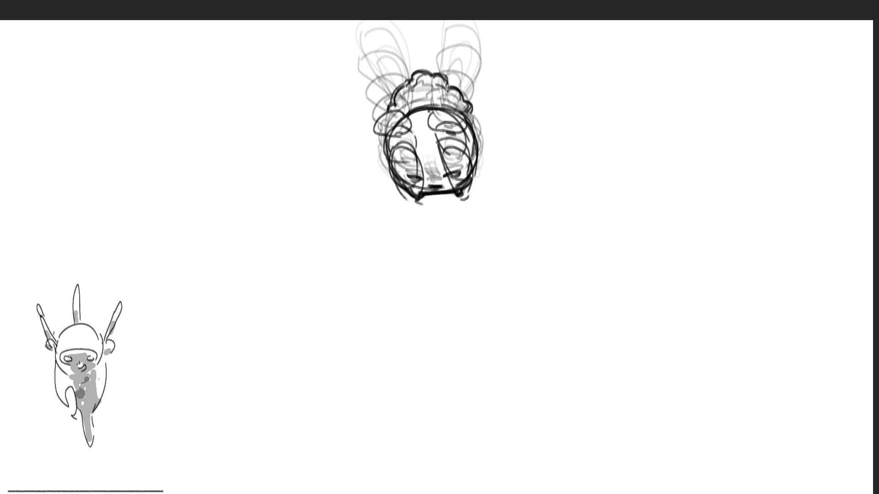
{"action": "mouse_move", "coordinate": [387, 119]}
{"action": "left_mouse_down"}
{"action": "mouse_move", "coordinate": [415, 73]}
{"action": "mouse_move", "coordinate": [443, 76]}
{"action": "mouse_move", "coordinate": [470, 116]}
{"action": "mouse_move", "coordinate": [470, 146]}
{"action": "left_mouse_up"}
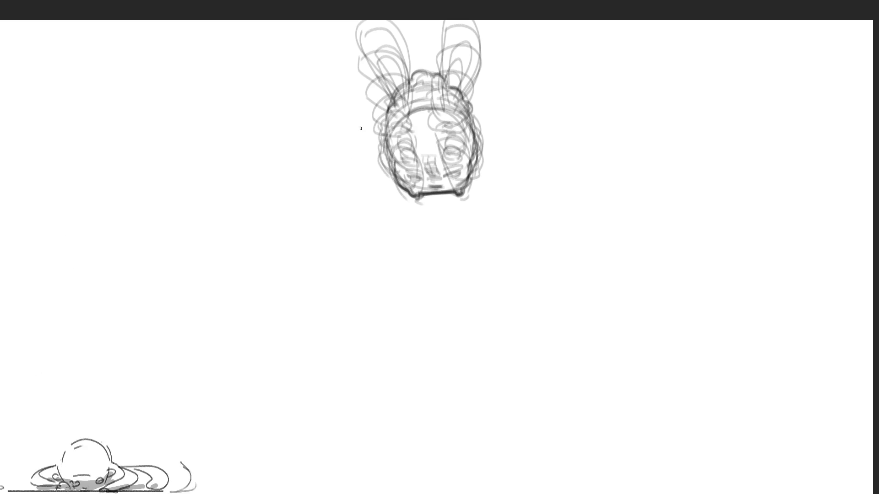
Draw the round face outline with small side shapes and buck teeth at the bottom.
{"action": "left_click_drag", "start_coordinate": [356, 120], "coordinate": [342, 242]}
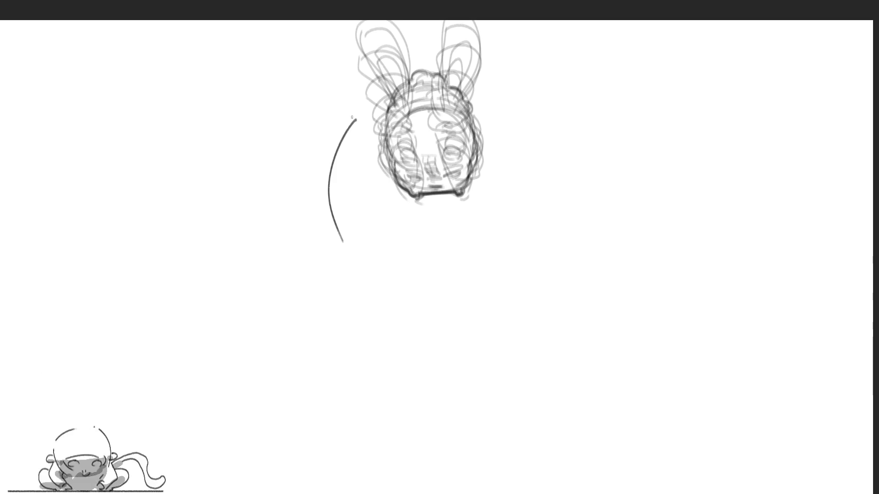
{"action": "left_click_drag", "start_coordinate": [349, 122], "coordinate": [550, 254]}
{"action": "left_click_drag", "start_coordinate": [346, 256], "coordinate": [418, 309]}
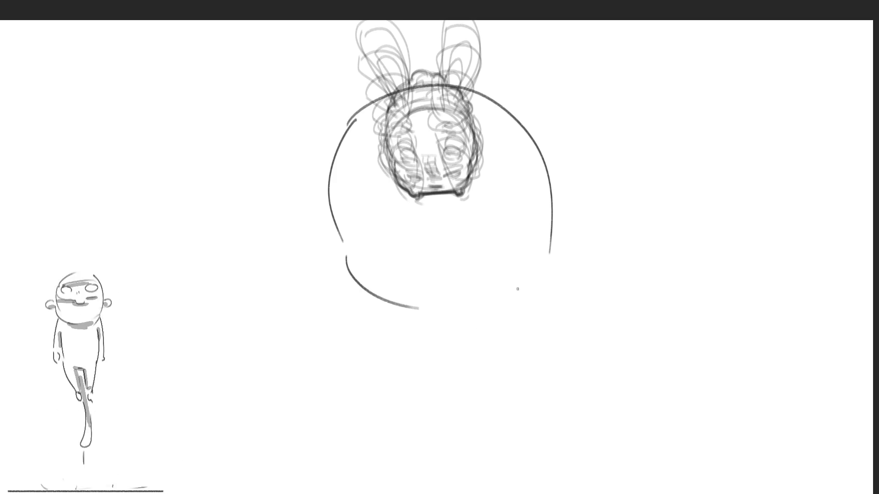
{"action": "mouse_move", "coordinate": [552, 242]}
{"action": "left_mouse_down"}
{"action": "mouse_move", "coordinate": [568, 235]}
{"action": "mouse_move", "coordinate": [551, 259]}
{"action": "left_mouse_up"}
{"action": "left_click_drag", "start_coordinate": [340, 250], "coordinate": [337, 274]}
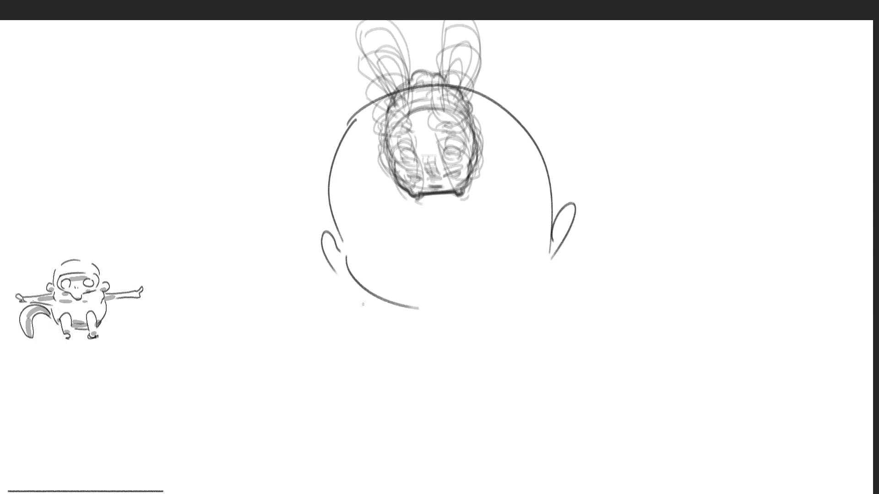
{"action": "mouse_move", "coordinate": [367, 316]}
{"action": "left_mouse_down"}
{"action": "mouse_move", "coordinate": [546, 294]}
{"action": "mouse_move", "coordinate": [557, 276]}
{"action": "left_mouse_up"}
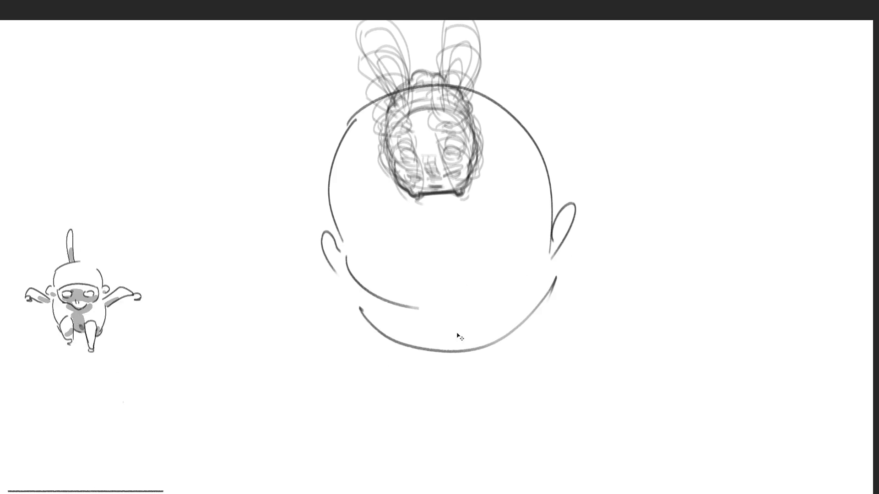
{"action": "key", "text": "ctrl+z"}
{"action": "mouse_move", "coordinate": [417, 279]}
{"action": "left_mouse_down"}
{"action": "mouse_move", "coordinate": [425, 315]}
{"action": "mouse_move", "coordinate": [480, 314]}
{"action": "mouse_move", "coordinate": [442, 320]}
{"action": "left_mouse_up"}
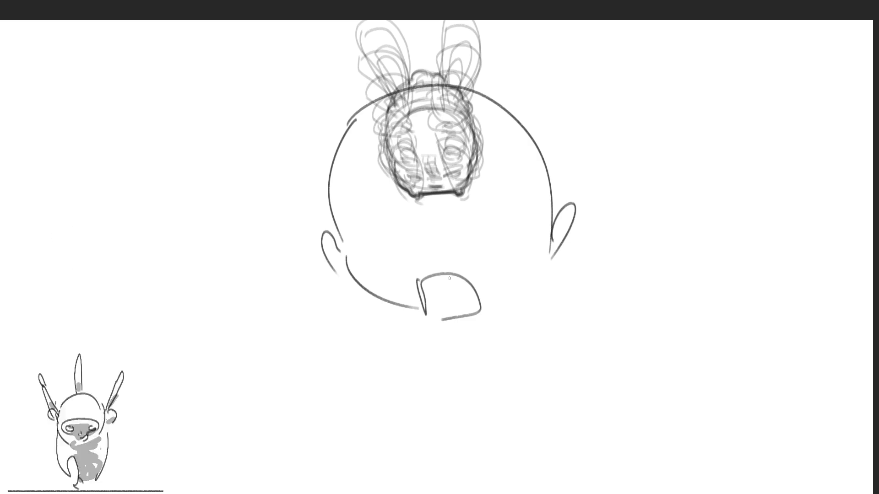
{"action": "left_click_drag", "start_coordinate": [451, 278], "coordinate": [452, 305]}
Add both cheek outlines, the two ear arcs, the chin line and a hair tuft.
{"action": "left_click_drag", "start_coordinate": [344, 188], "coordinate": [405, 251]}
{"action": "left_click_drag", "start_coordinate": [352, 240], "coordinate": [404, 258]}
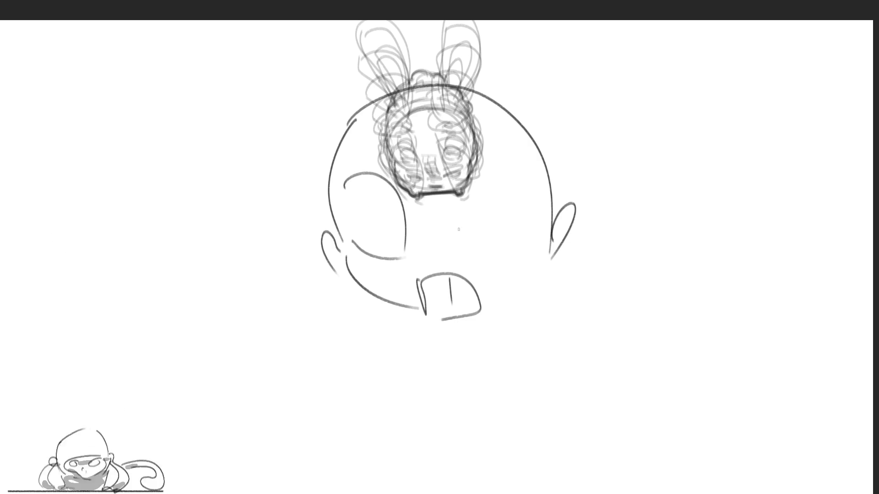
{"action": "mouse_move", "coordinate": [498, 158]}
{"action": "left_mouse_down"}
{"action": "mouse_move", "coordinate": [468, 224]}
{"action": "mouse_move", "coordinate": [487, 251]}
{"action": "left_mouse_up"}
{"action": "mouse_move", "coordinate": [495, 161]}
{"action": "left_mouse_down"}
{"action": "mouse_move", "coordinate": [503, 159]}
{"action": "mouse_move", "coordinate": [518, 235]}
{"action": "left_mouse_up"}
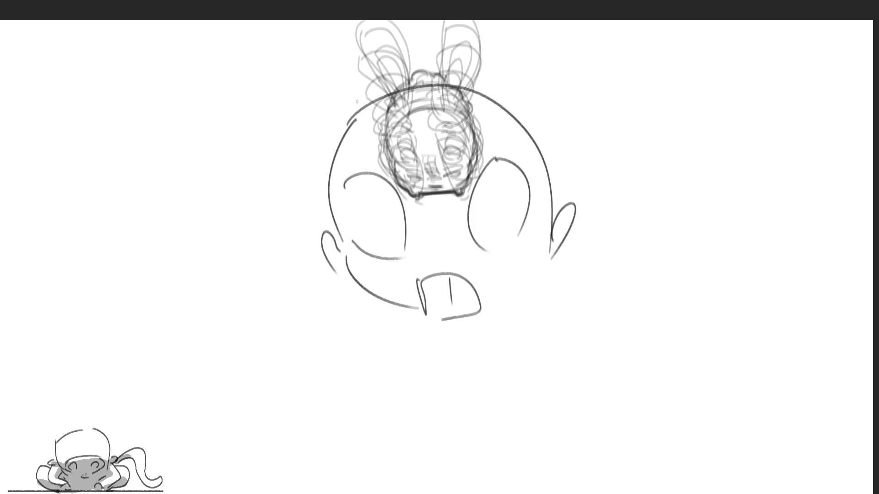
{"action": "mouse_move", "coordinate": [359, 105]}
{"action": "left_mouse_down"}
{"action": "mouse_move", "coordinate": [373, 86]}
{"action": "mouse_move", "coordinate": [441, 64]}
{"action": "mouse_move", "coordinate": [458, 80]}
{"action": "left_mouse_up"}
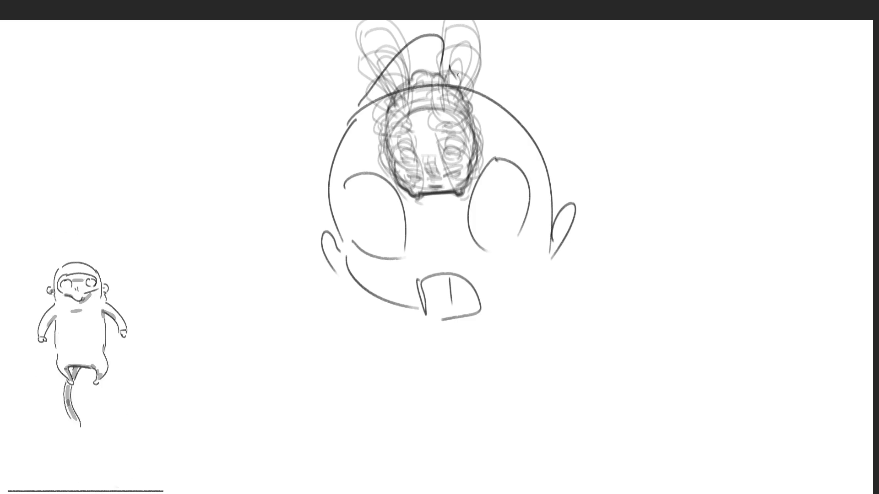
{"action": "mouse_move", "coordinate": [435, 33]}
{"action": "left_mouse_down"}
{"action": "mouse_move", "coordinate": [481, 48]}
{"action": "mouse_move", "coordinate": [526, 117]}
{"action": "left_mouse_up"}
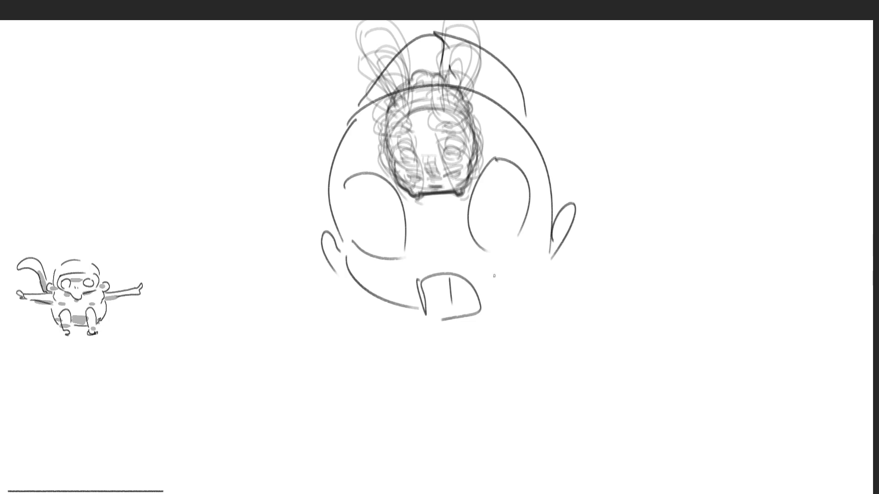
{"action": "mouse_move", "coordinate": [368, 297]}
{"action": "left_mouse_down"}
{"action": "mouse_move", "coordinate": [487, 317]}
{"action": "mouse_move", "coordinate": [537, 291]}
{"action": "left_mouse_up"}
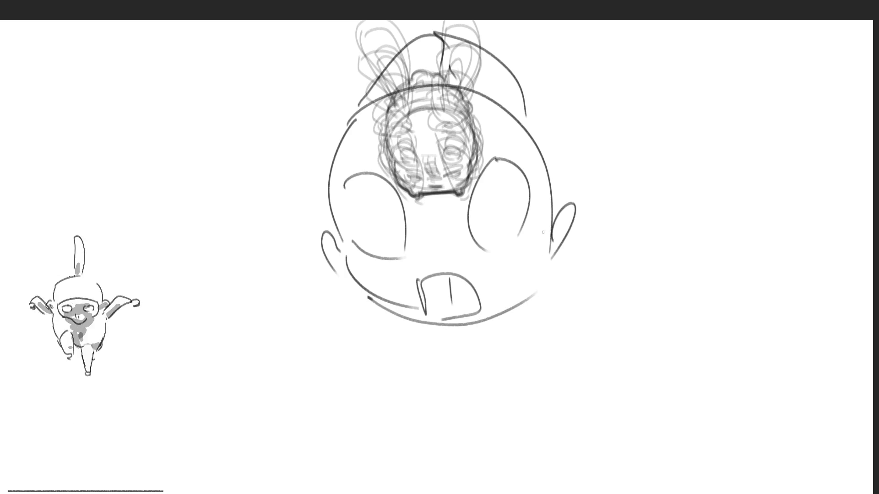
{"action": "left_click_drag", "start_coordinate": [525, 83], "coordinate": [536, 126]}
{"action": "left_click_drag", "start_coordinate": [342, 125], "coordinate": [334, 153]}
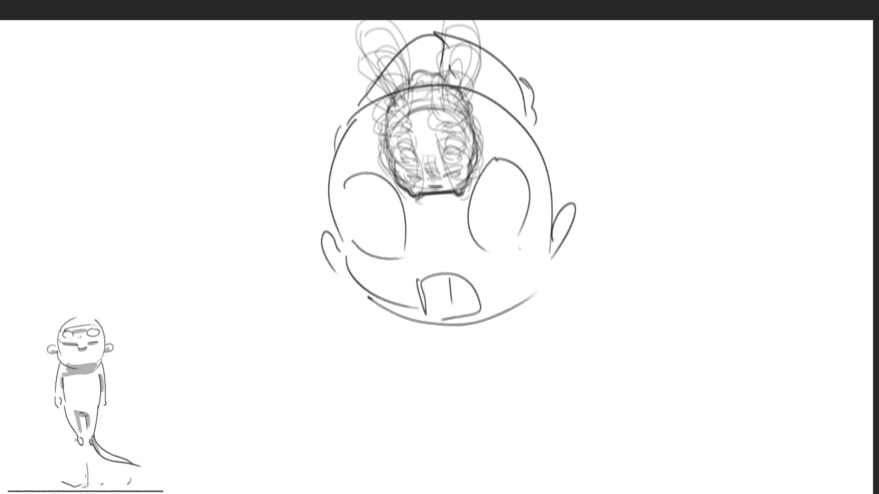
Shift the new face drawing slightly left with Ctrl+T, then ink over the ears.
{"action": "key", "text": "ctrl+t"}
{"action": "left_click_drag", "start_coordinate": [491, 202], "coordinate": [484, 202]}
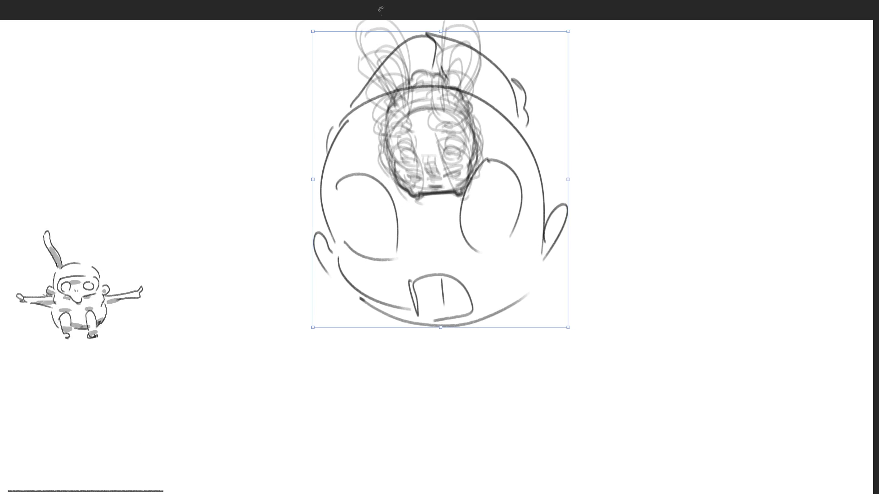
{"action": "key", "text": "Return"}
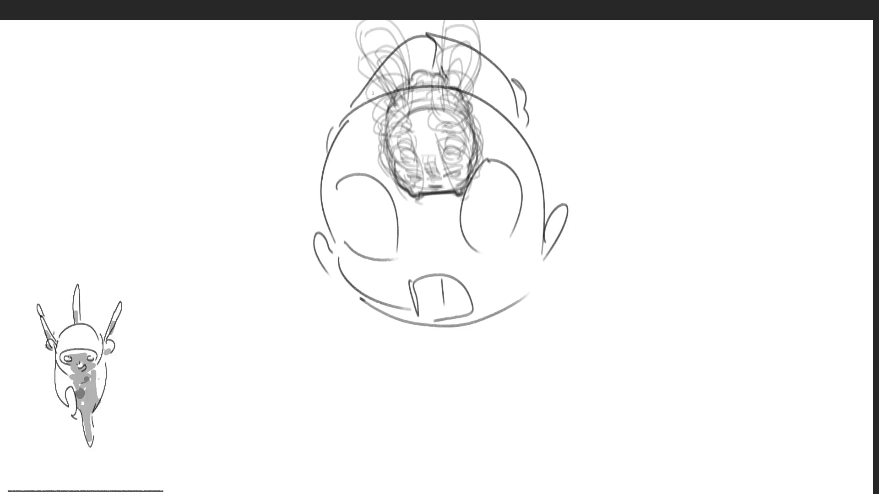
{"action": "mouse_move", "coordinate": [371, 93]}
{"action": "left_mouse_down"}
{"action": "mouse_move", "coordinate": [414, 57]}
{"action": "mouse_move", "coordinate": [466, 85]}
{"action": "left_mouse_up"}
{"action": "left_click_drag", "start_coordinate": [452, 48], "coordinate": [461, 54]}
{"action": "left_click_drag", "start_coordinate": [459, 49], "coordinate": [491, 68]}
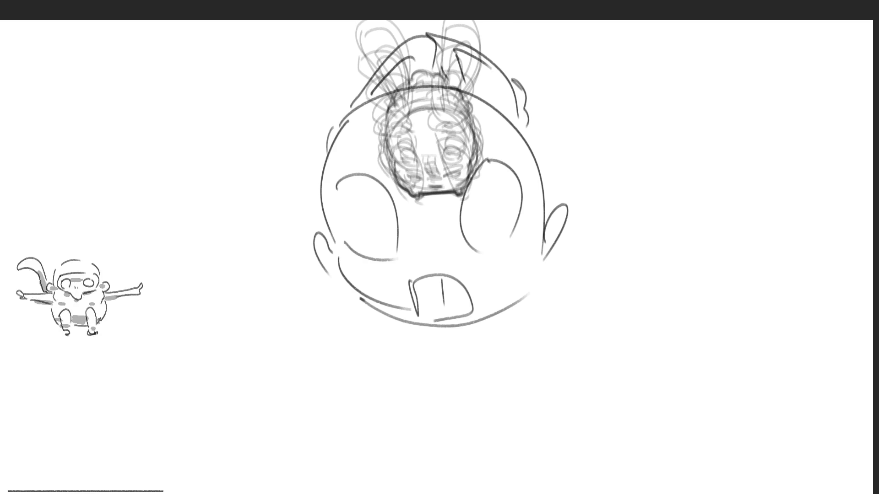
Sketch large sweeping curves on the left, right, top-right and along the bottom of the canvas.
{"action": "left_click_drag", "start_coordinate": [226, 23], "coordinate": [122, 277]}
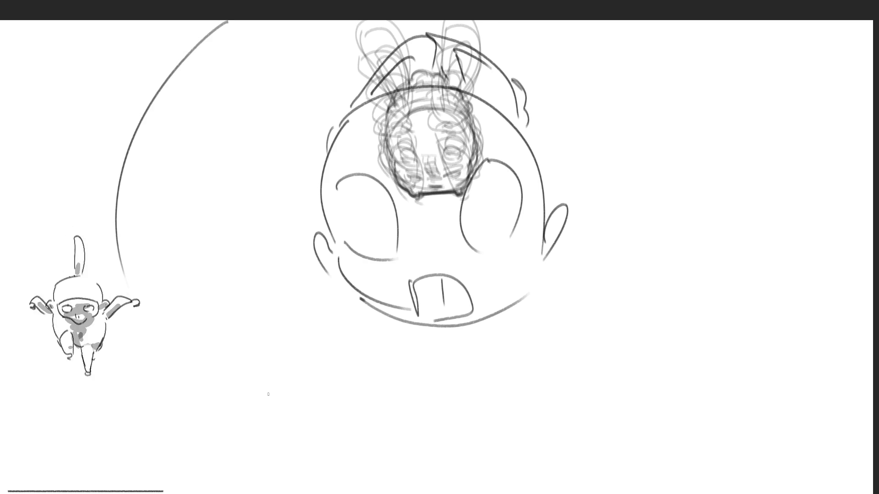
{"action": "left_click_drag", "start_coordinate": [181, 205], "coordinate": [193, 338]}
{"action": "mouse_move", "coordinate": [171, 231]}
{"action": "left_mouse_down"}
{"action": "mouse_move", "coordinate": [350, 221]}
{"action": "mouse_move", "coordinate": [355, 335]}
{"action": "left_mouse_up"}
{"action": "left_click_drag", "start_coordinate": [670, 135], "coordinate": [608, 295]}
{"action": "left_click_drag", "start_coordinate": [746, 38], "coordinate": [854, 133]}
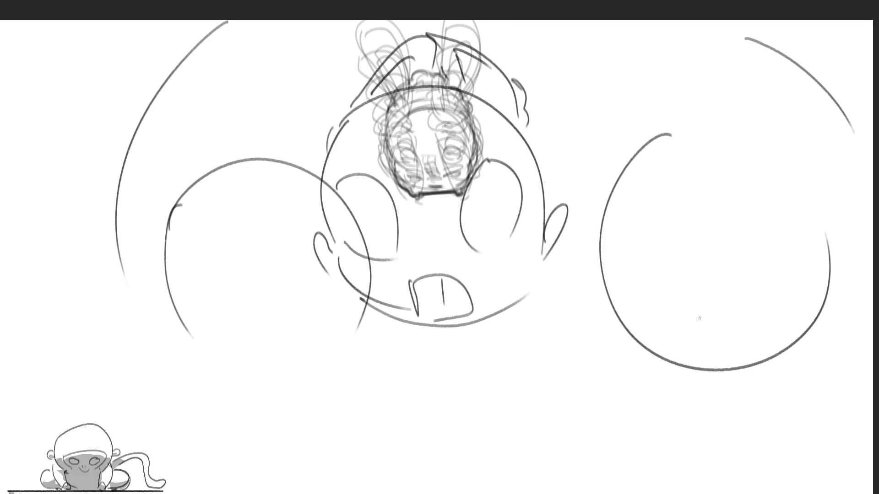
{"action": "mouse_move", "coordinate": [444, 474]}
{"action": "left_mouse_down"}
{"action": "mouse_move", "coordinate": [432, 478]}
{"action": "mouse_move", "coordinate": [613, 492]}
{"action": "left_mouse_up"}
{"action": "left_click_drag", "start_coordinate": [495, 482], "coordinate": [495, 493]}
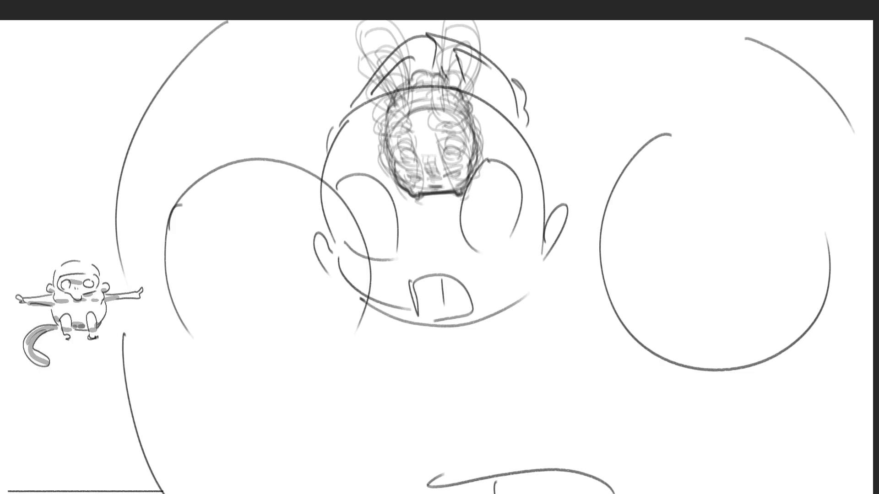
Shift the large strokes slightly left and add a long curve down the right side.
{"action": "key", "text": "ctrl+t"}
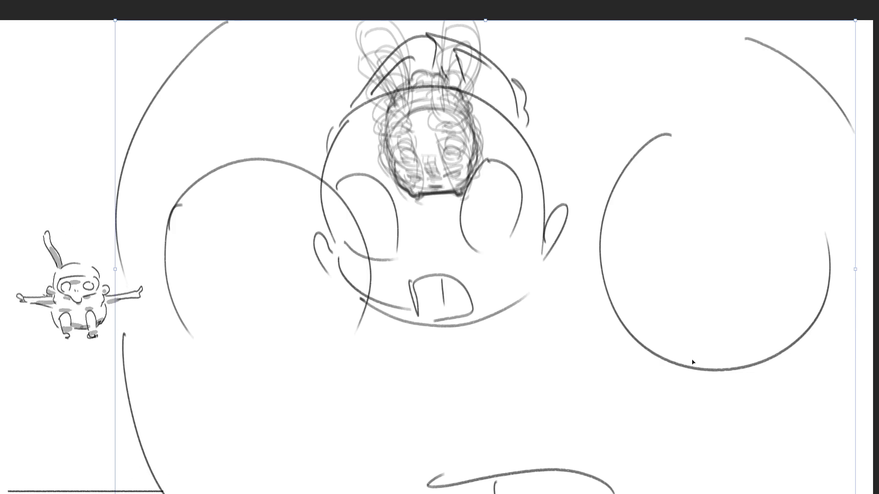
{"action": "left_click_drag", "start_coordinate": [691, 359], "coordinate": [619, 336]}
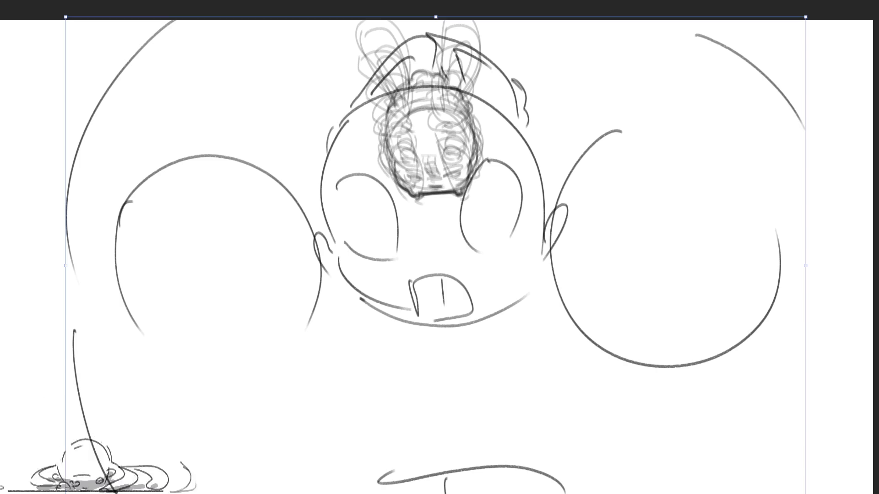
{"action": "key", "text": "Return"}
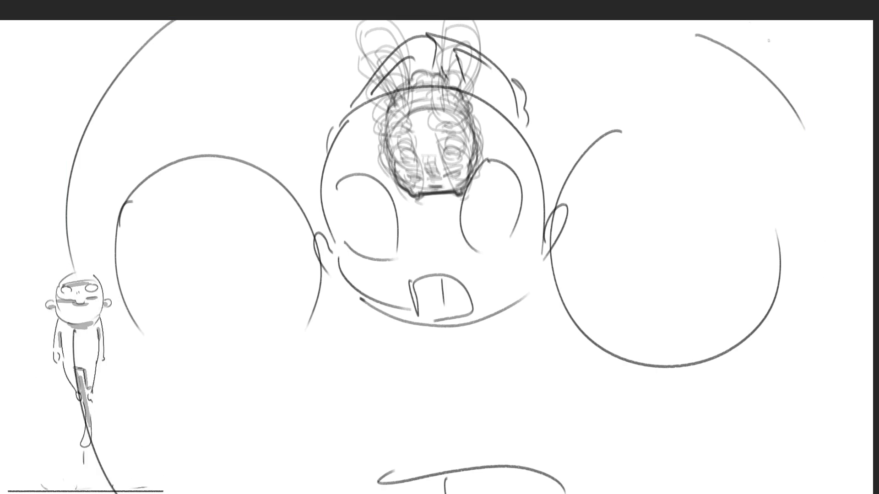
{"action": "mouse_move", "coordinate": [750, 21]}
{"action": "left_mouse_down"}
{"action": "mouse_move", "coordinate": [835, 143]}
{"action": "mouse_move", "coordinate": [843, 493]}
{"action": "left_mouse_up"}
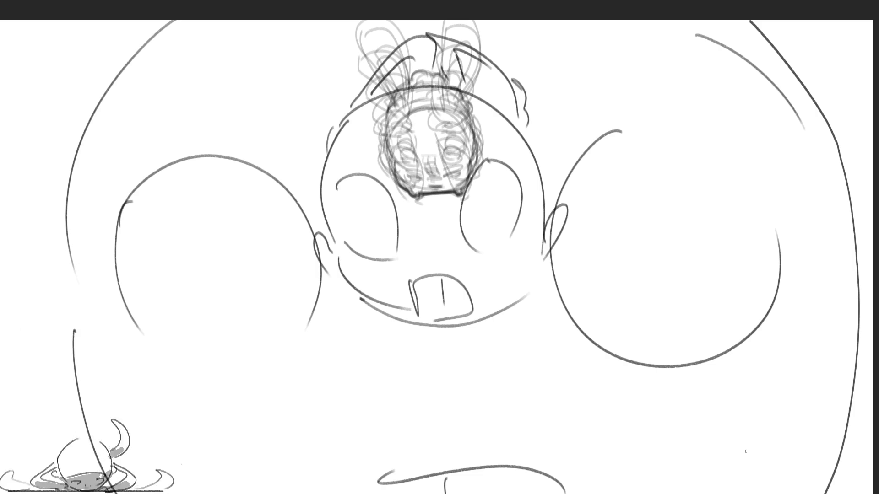
Move the big circle sketch up and slightly left with Ctrl+T.
{"action": "key", "text": "ctrl+t"}
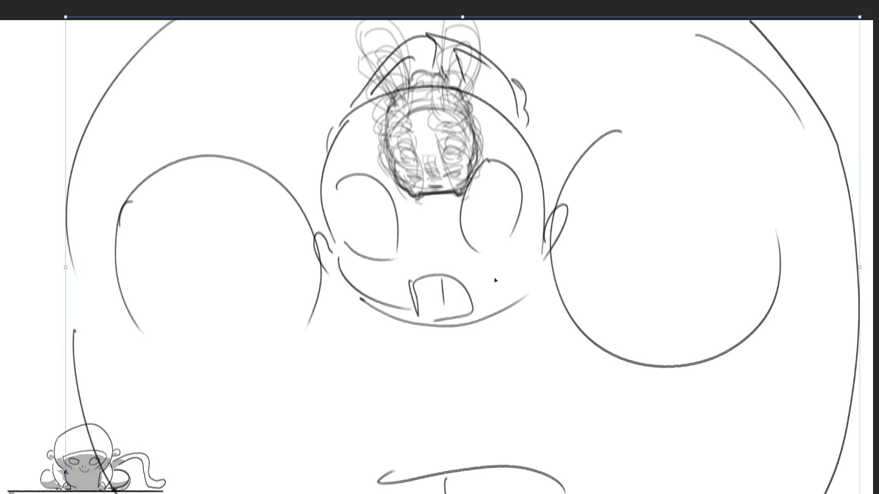
{"action": "left_click_drag", "start_coordinate": [495, 280], "coordinate": [485, 166]}
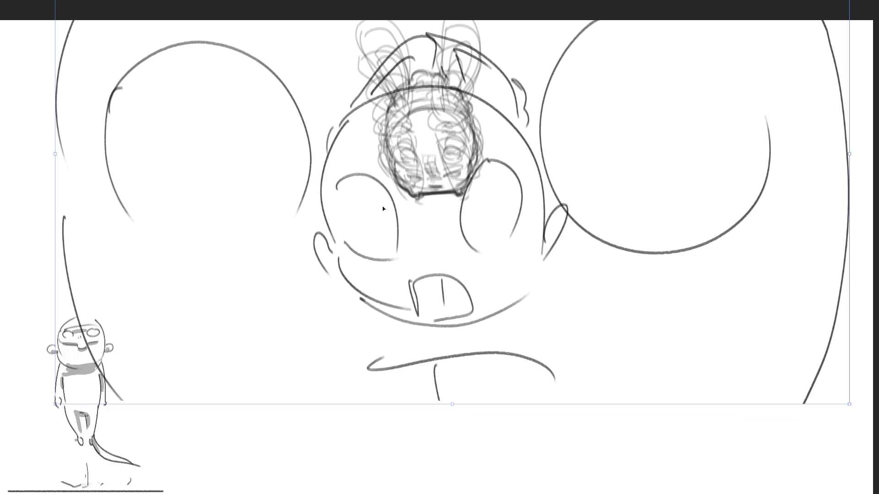
{"action": "mouse_move", "coordinate": [383, 209]}
{"action": "left_mouse_down"}
{"action": "mouse_move", "coordinate": [369, 123]}
{"action": "mouse_move", "coordinate": [371, 143]}
{"action": "left_mouse_up"}
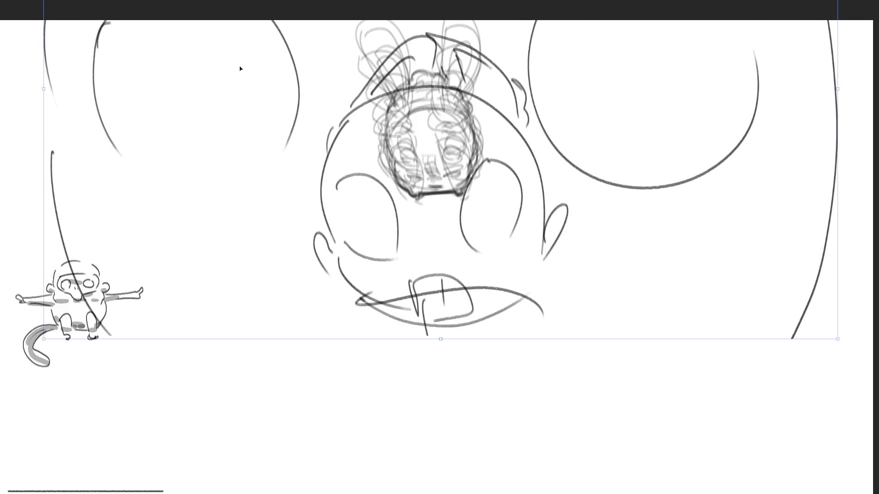
{"action": "key", "text": "Return"}
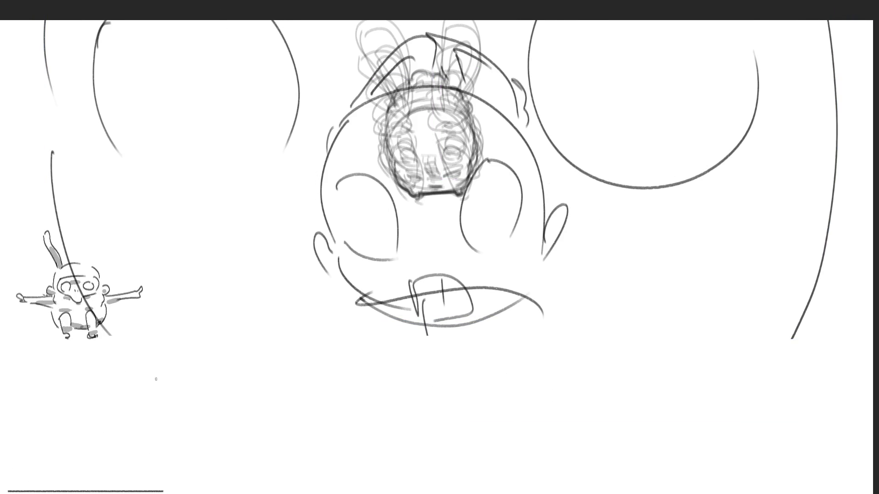
Rough in a box body below the face with a centre line and side curves, dropping a stray ellipse.
{"action": "mouse_move", "coordinate": [811, 310]}
{"action": "left_mouse_down"}
{"action": "mouse_move", "coordinate": [854, 353]}
{"action": "mouse_move", "coordinate": [818, 411]}
{"action": "left_mouse_up"}
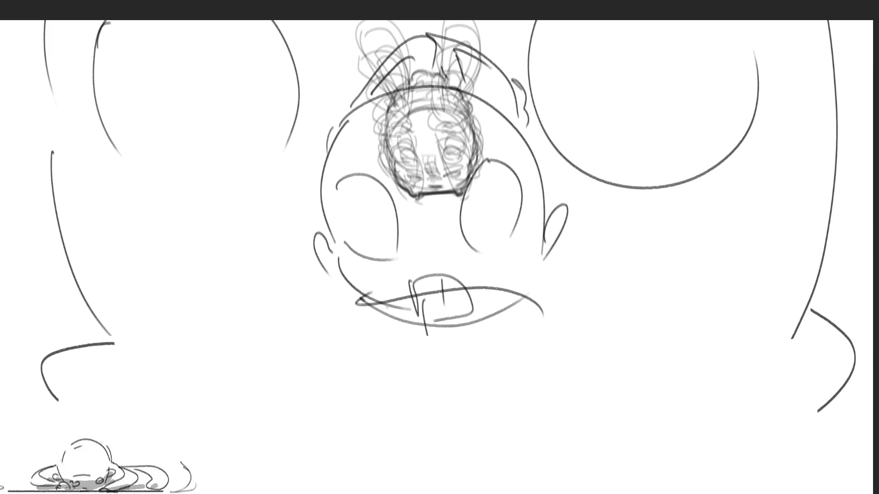
{"action": "mouse_move", "coordinate": [366, 307]}
{"action": "left_mouse_down"}
{"action": "mouse_move", "coordinate": [385, 395]}
{"action": "mouse_move", "coordinate": [562, 321]}
{"action": "left_mouse_up"}
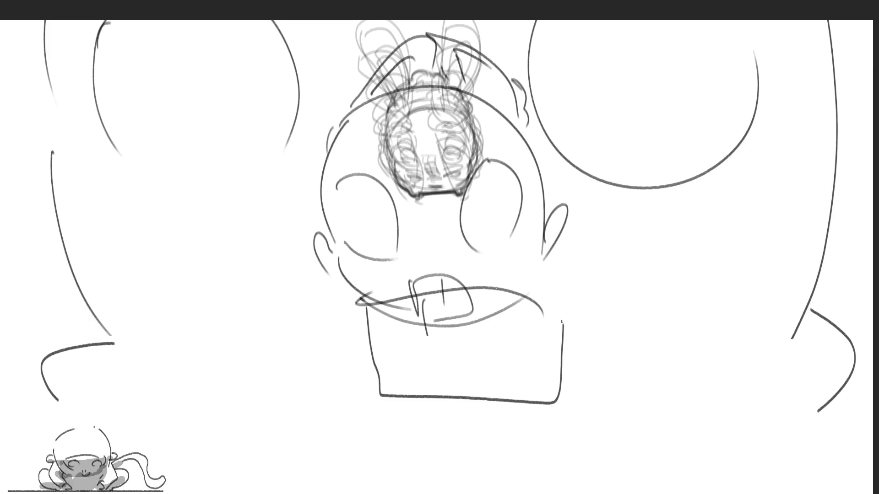
{"action": "mouse_move", "coordinate": [422, 298]}
{"action": "left_mouse_down"}
{"action": "mouse_move", "coordinate": [446, 366]}
{"action": "mouse_move", "coordinate": [439, 397]}
{"action": "left_mouse_up"}
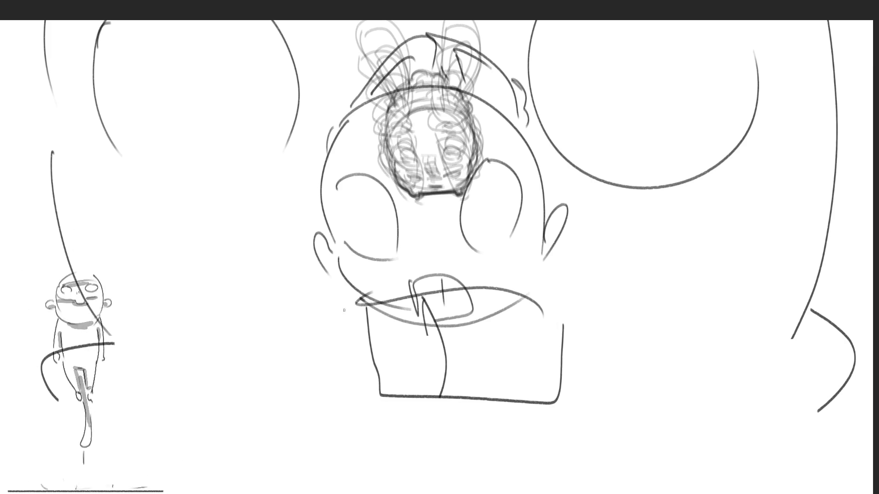
{"action": "mouse_move", "coordinate": [348, 306]}
{"action": "left_mouse_down"}
{"action": "mouse_move", "coordinate": [273, 414]}
{"action": "mouse_move", "coordinate": [589, 349]}
{"action": "left_mouse_up"}
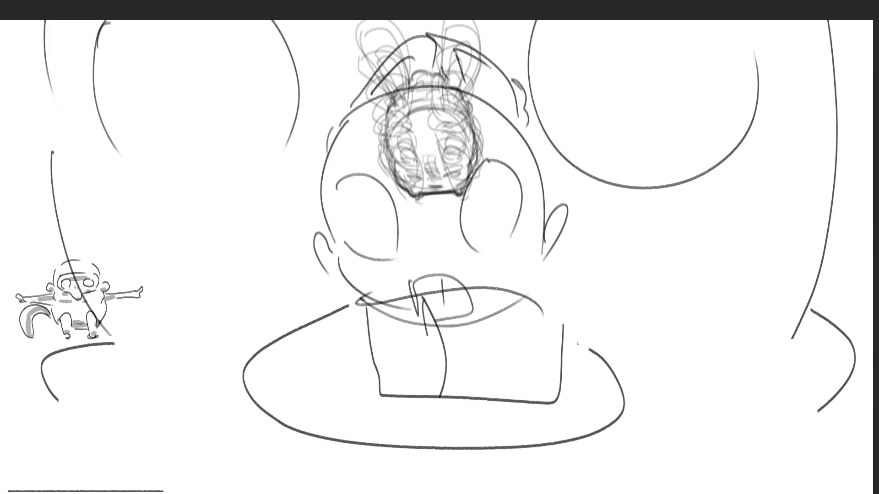
{"action": "key", "text": "ctrl+z"}
{"action": "left_click_drag", "start_coordinate": [363, 307], "coordinate": [366, 338]}
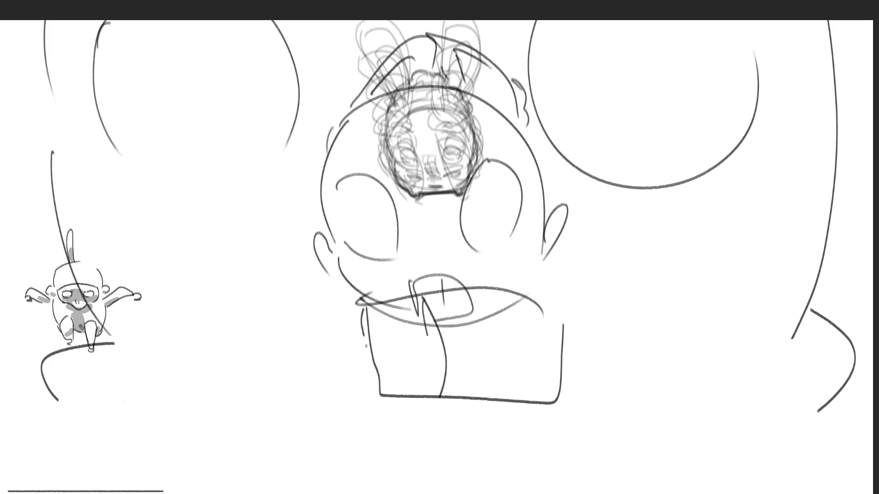
{"action": "left_click_drag", "start_coordinate": [396, 409], "coordinate": [457, 433]}
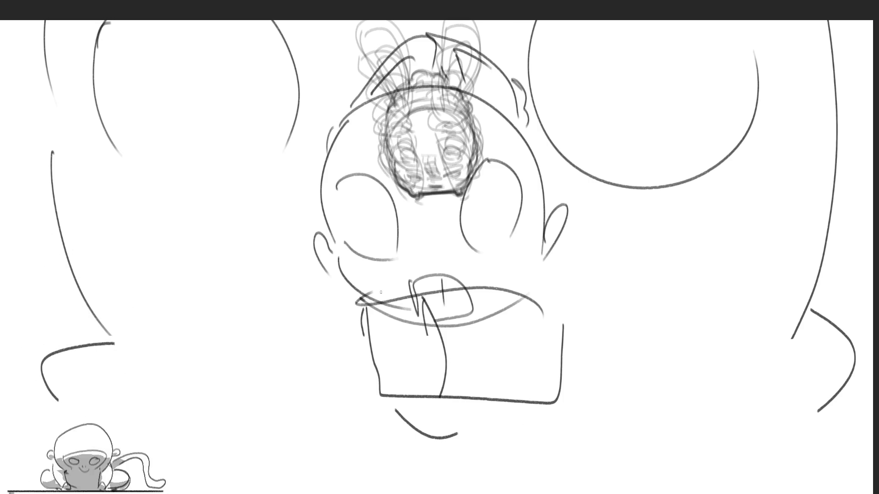
Draw a big squarish head loop, a vertical centre line and two long body strokes.
{"action": "mouse_move", "coordinate": [303, 65]}
{"action": "left_mouse_down"}
{"action": "mouse_move", "coordinate": [410, 187]}
{"action": "mouse_move", "coordinate": [528, 46]}
{"action": "left_mouse_up"}
{"action": "left_click_drag", "start_coordinate": [422, 67], "coordinate": [434, 201]}
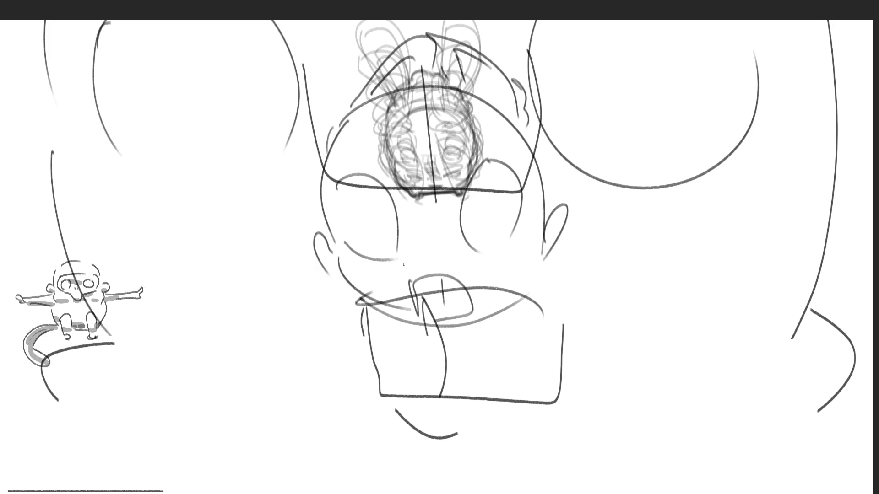
{"action": "mouse_move", "coordinate": [331, 268]}
{"action": "left_mouse_down"}
{"action": "mouse_move", "coordinate": [349, 244]}
{"action": "mouse_move", "coordinate": [588, 329]}
{"action": "mouse_move", "coordinate": [592, 454]}
{"action": "left_mouse_up"}
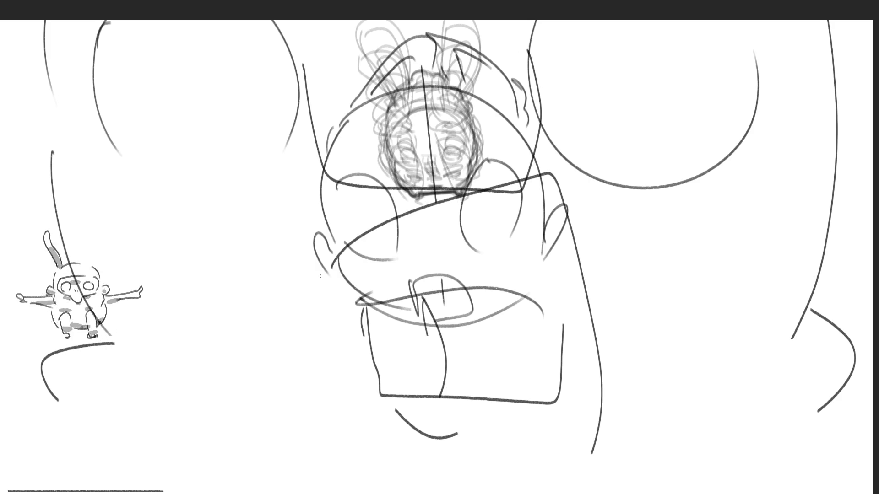
{"action": "left_click_drag", "start_coordinate": [320, 276], "coordinate": [343, 493]}
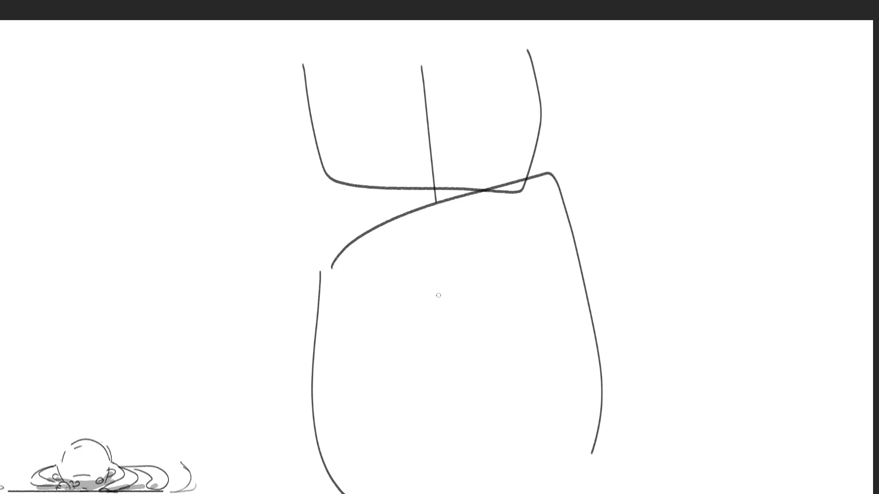
Enlarge the brush and paint a grey fill inside the body outline, undoing and repainting it.
{"action": "left_click_drag", "start_coordinate": [412, 320], "coordinate": [485, 321], "text": "shift"}
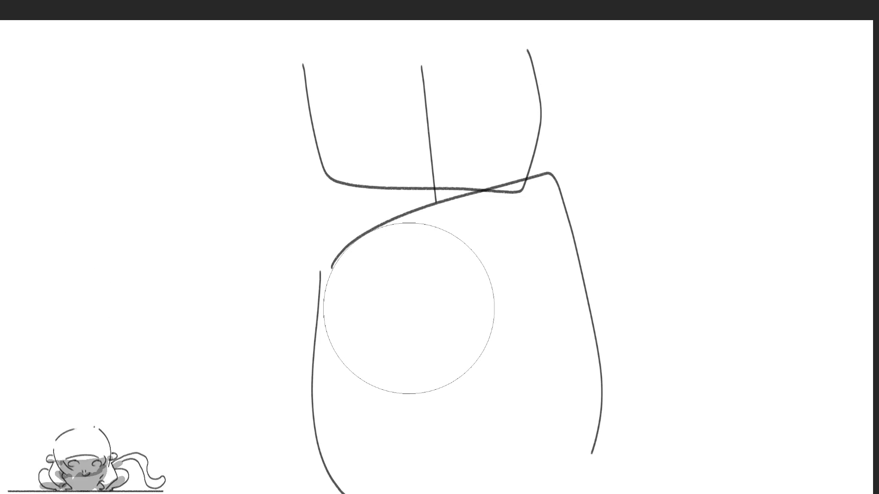
{"action": "mouse_move", "coordinate": [409, 309]}
{"action": "left_mouse_down"}
{"action": "mouse_move", "coordinate": [427, 387]}
{"action": "mouse_move", "coordinate": [518, 304]}
{"action": "mouse_move", "coordinate": [504, 279]}
{"action": "mouse_move", "coordinate": [502, 416]}
{"action": "mouse_move", "coordinate": [428, 412]}
{"action": "mouse_move", "coordinate": [429, 305]}
{"action": "left_mouse_up"}
{"action": "key", "text": "ctrl+z"}
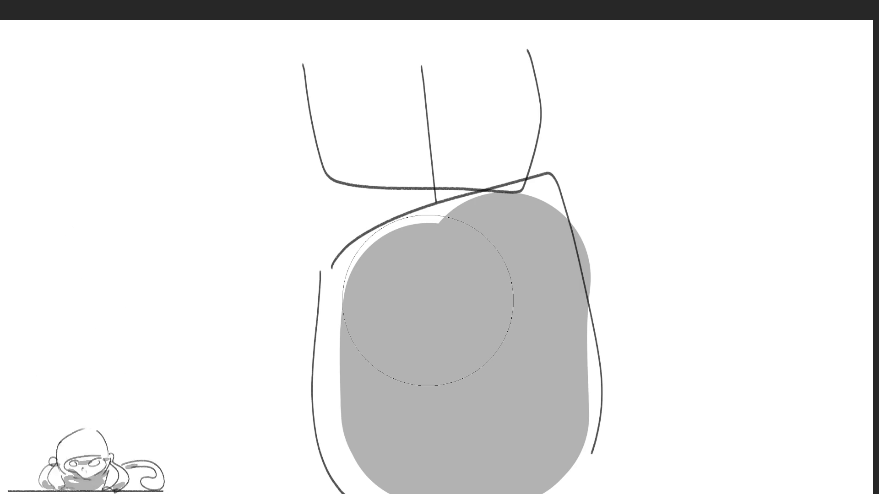
{"action": "key", "text": "ctrl+z"}
{"action": "left_click", "coordinate": [408, 301]}
{"action": "mouse_move", "coordinate": [408, 311]}
{"action": "left_mouse_down"}
{"action": "mouse_move", "coordinate": [447, 481]}
{"action": "mouse_move", "coordinate": [502, 281]}
{"action": "mouse_move", "coordinate": [497, 457]}
{"action": "left_mouse_up"}
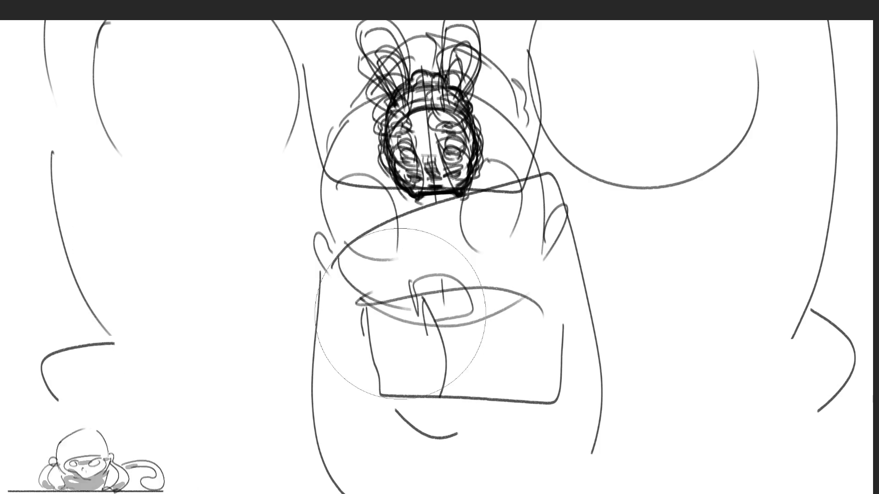
Fill the bunny's body area with light grey, undo it, and repaint a large grey fill.
{"action": "left_click", "coordinate": [399, 281]}
{"action": "mouse_move", "coordinate": [399, 282]}
{"action": "left_mouse_down"}
{"action": "mouse_move", "coordinate": [432, 373]}
{"action": "mouse_move", "coordinate": [509, 286]}
{"action": "mouse_move", "coordinate": [577, 493]}
{"action": "left_mouse_up"}
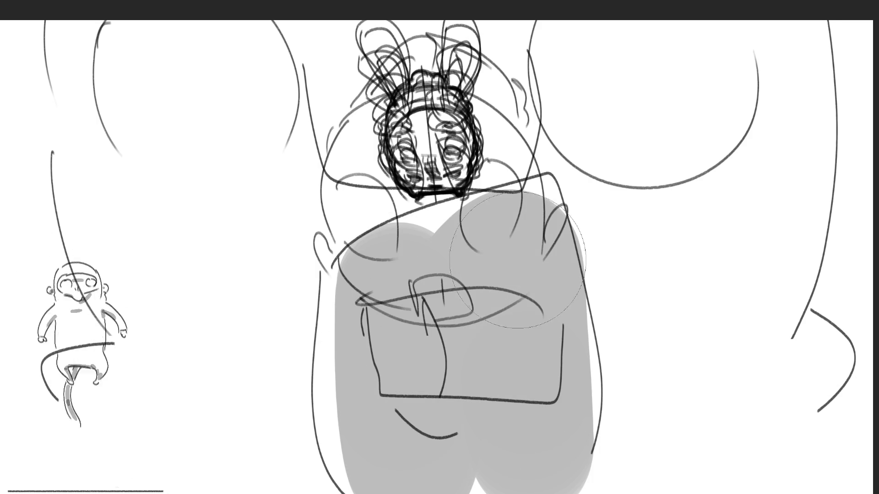
{"action": "key", "text": "ctrl+z"}
{"action": "mouse_move", "coordinate": [510, 251]}
{"action": "left_mouse_down"}
{"action": "mouse_move", "coordinate": [362, 357]}
{"action": "mouse_move", "coordinate": [538, 313]}
{"action": "mouse_move", "coordinate": [583, 435]}
{"action": "left_mouse_up"}
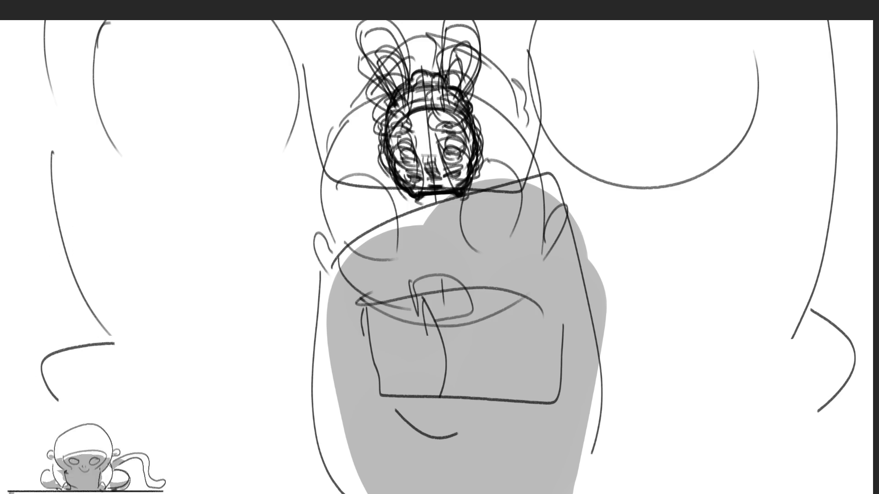
Cover the figure with light and dark grey strokes across the top, centre and lower left.
{"action": "mouse_move", "coordinate": [293, 55]}
{"action": "left_mouse_down"}
{"action": "mouse_move", "coordinate": [375, 219]}
{"action": "mouse_move", "coordinate": [472, 372]}
{"action": "mouse_move", "coordinate": [501, 394]}
{"action": "left_mouse_up"}
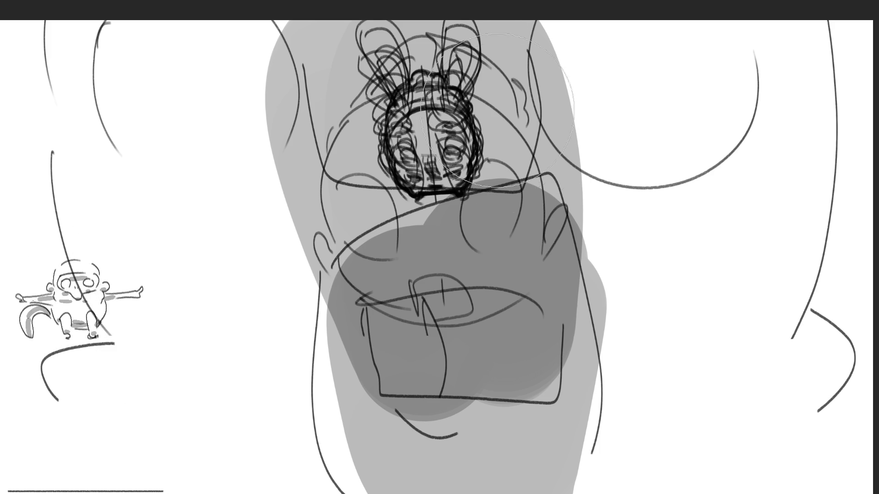
{"action": "left_click_drag", "start_coordinate": [435, 87], "coordinate": [690, 372]}
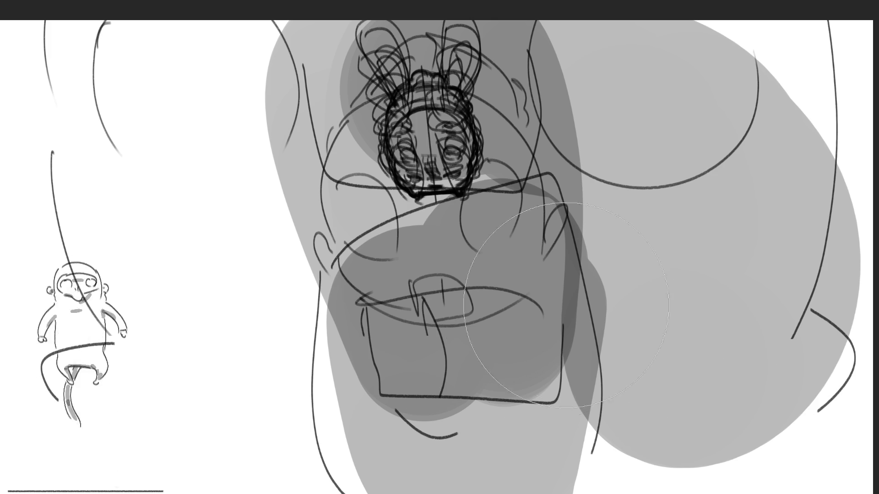
{"action": "mouse_move", "coordinate": [616, 274]}
{"action": "left_mouse_down"}
{"action": "mouse_move", "coordinate": [293, 426]}
{"action": "mouse_move", "coordinate": [426, 430]}
{"action": "left_mouse_up"}
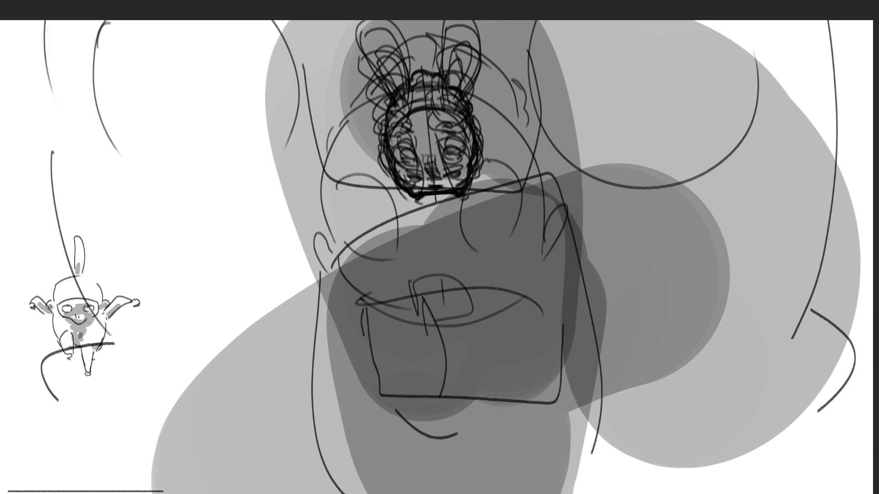
{"action": "left_click_drag", "start_coordinate": [206, 421], "coordinate": [206, 311]}
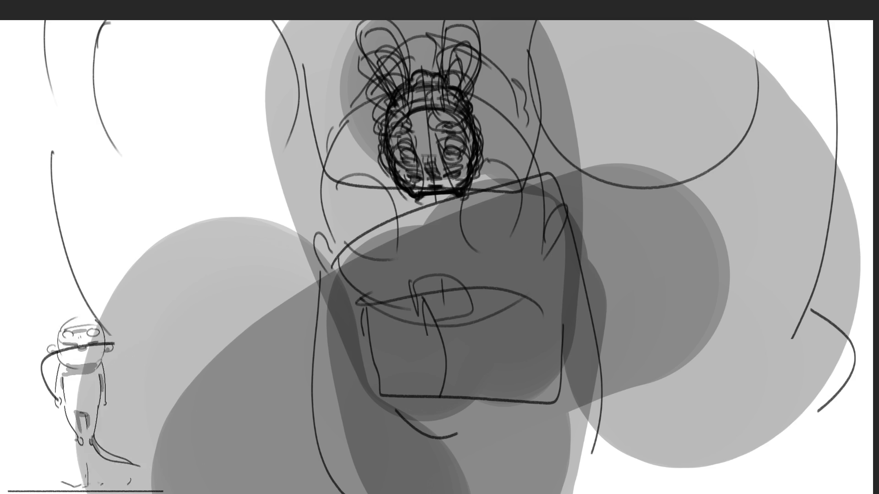
{"action": "left_click_drag", "start_coordinate": [238, 329], "coordinate": [458, 115]}
{"action": "left_click_drag", "start_coordinate": [229, 389], "coordinate": [297, 435]}
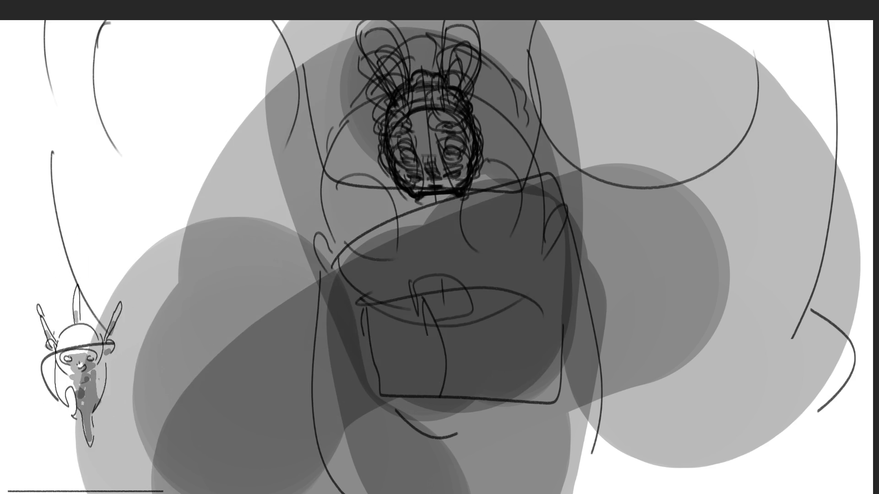
{"action": "mouse_move", "coordinate": [417, 265]}
{"action": "left_mouse_down"}
{"action": "mouse_move", "coordinate": [492, 472]}
{"action": "mouse_move", "coordinate": [476, 393]}
{"action": "left_mouse_up"}
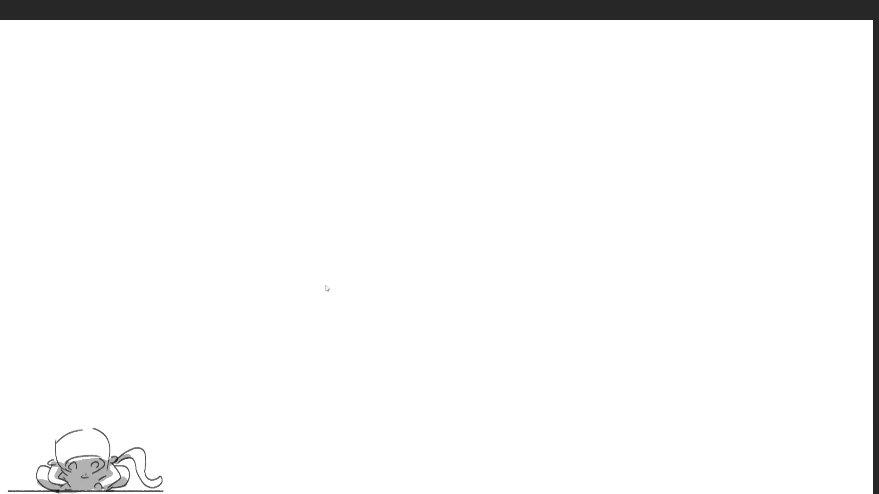
Bring back the clean bunny line drawing at the top centre with Ctrl+V.
{"action": "key", "text": "ctrl+v"}
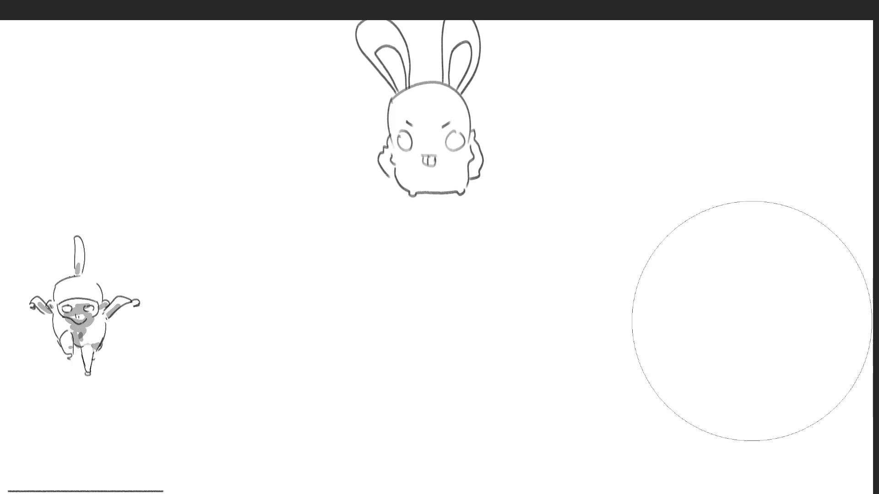
Undo a grey B, then hand-letter a bold black 'BRB' in the upper right.
{"action": "mouse_move", "coordinate": [623, 55]}
{"action": "left_mouse_down"}
{"action": "mouse_move", "coordinate": [607, 72]}
{"action": "mouse_move", "coordinate": [648, 83]}
{"action": "mouse_move", "coordinate": [598, 131]}
{"action": "left_mouse_up"}
{"action": "key", "text": "ctrl+z"}
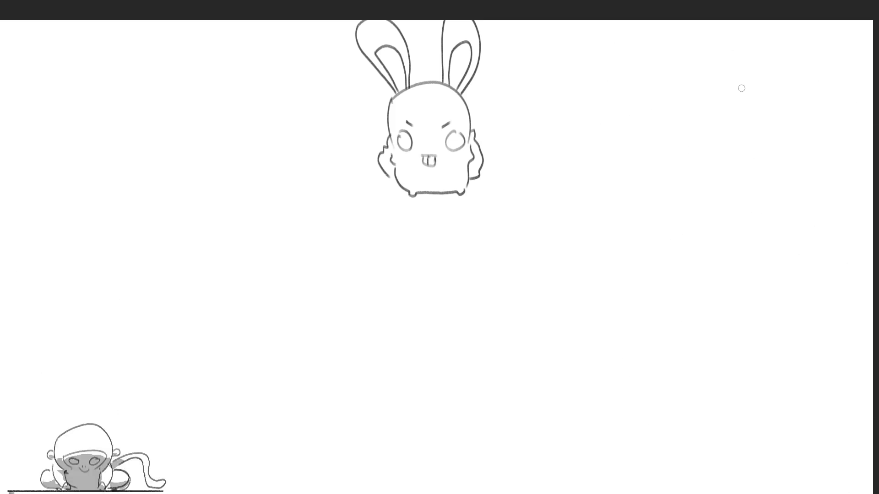
{"action": "mouse_move", "coordinate": [647, 34]}
{"action": "left_mouse_down"}
{"action": "mouse_move", "coordinate": [659, 82]}
{"action": "mouse_move", "coordinate": [755, 48]}
{"action": "mouse_move", "coordinate": [785, 140]}
{"action": "left_mouse_up"}
{"action": "left_click_drag", "start_coordinate": [780, 72], "coordinate": [764, 150]}
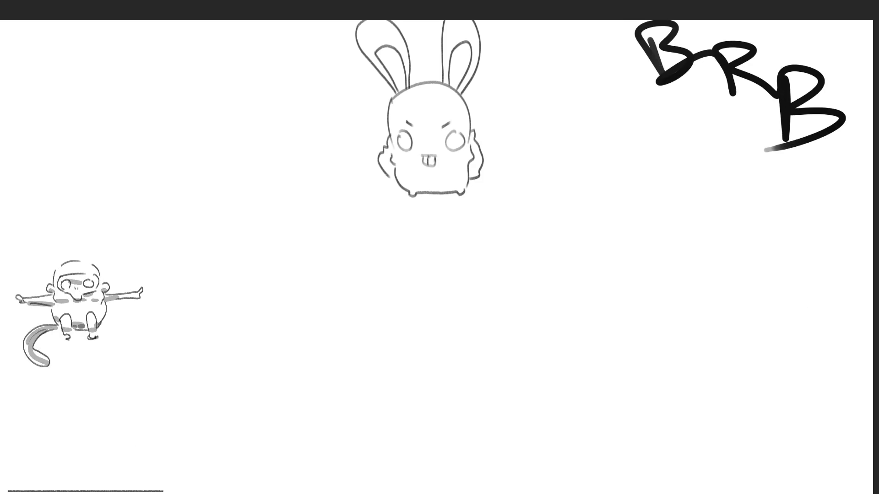